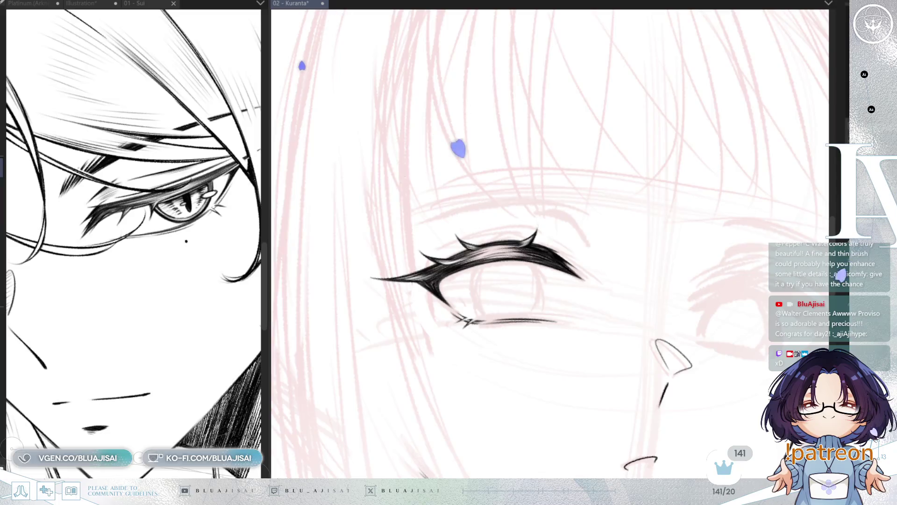
Zoom in, then mirror and rotate the canvas view to inspect and refine the eye's upper lash spikes.
scroll(501, 181, up, 1)
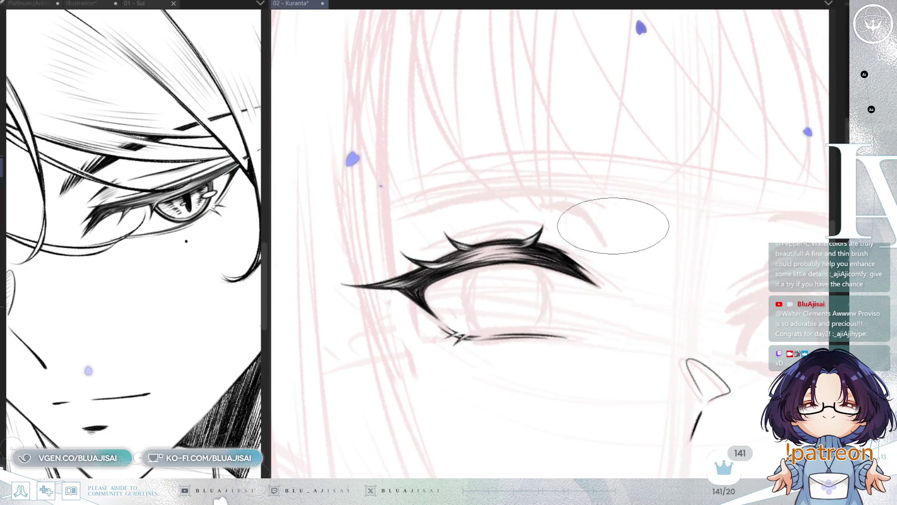
scroll(437, 262, up, 1)
scroll(437, 262, up, 1)
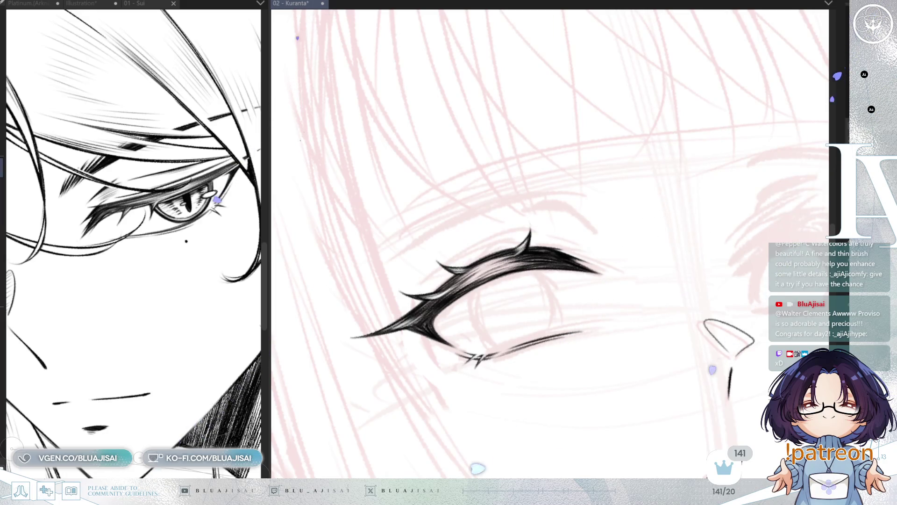
key(h)
key(minus)
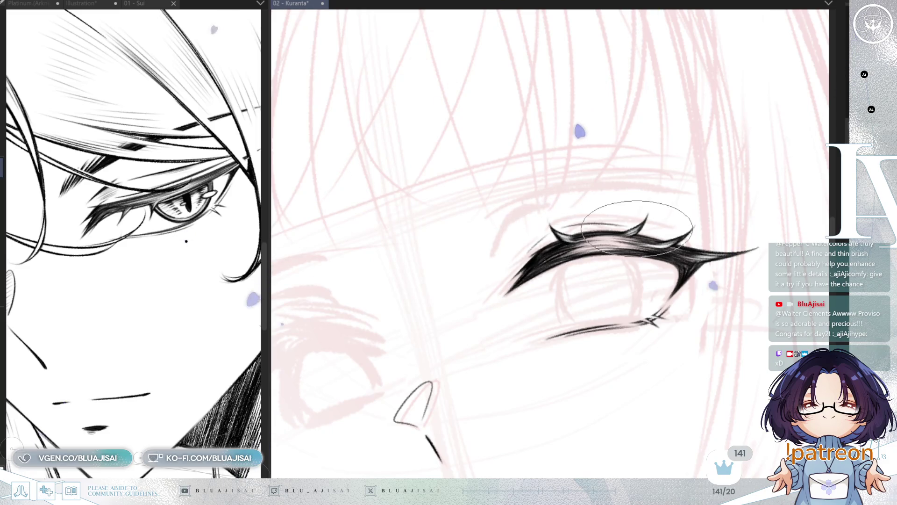
mouse_move(639, 229)
mouse_down()
mouse_move(532, 233)
mouse_move(446, 325)
mouse_up()
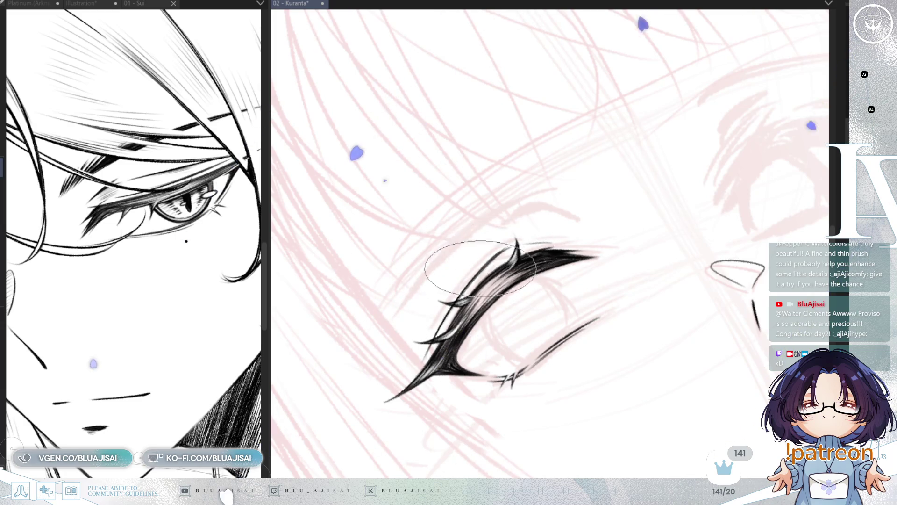
key(minus)
key(minus)
key(minus)
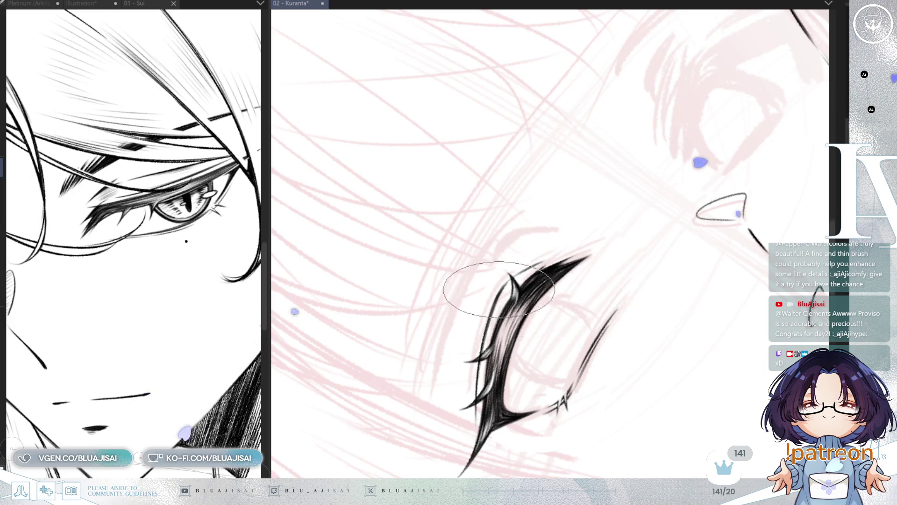
key(asciicircum)
key(asciicircum)
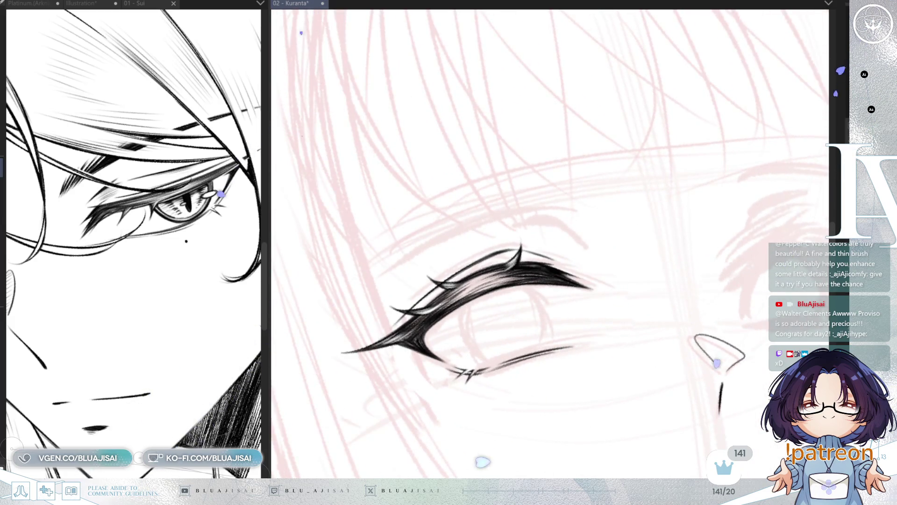
key(asciicircum)
key(minus)
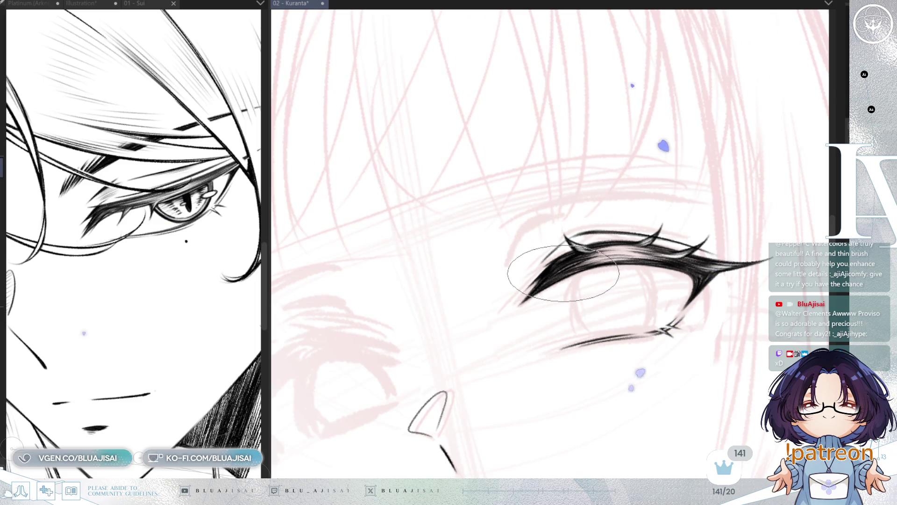
key(h)
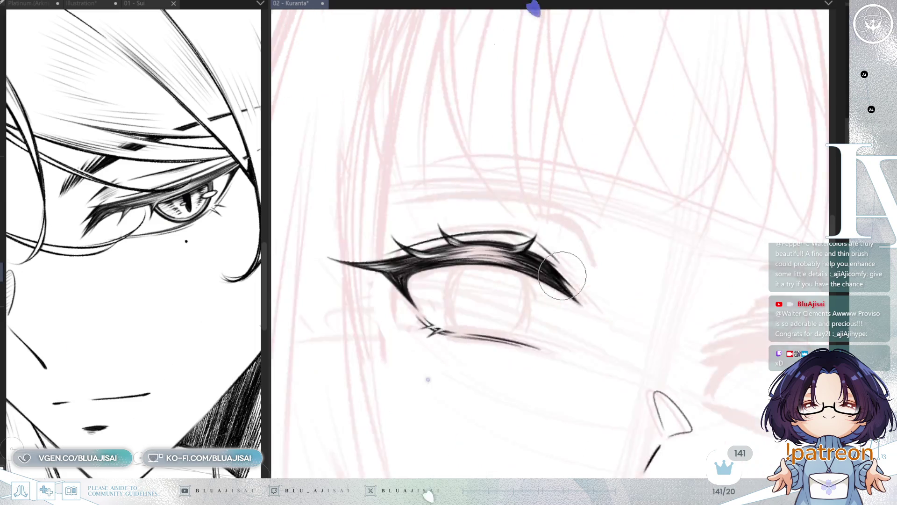
key(minus)
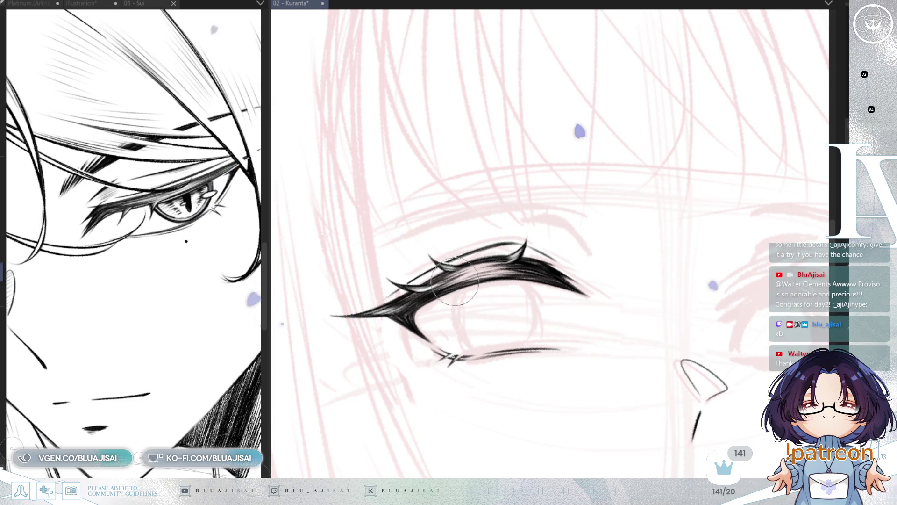
scroll(529, 247, down, 3)
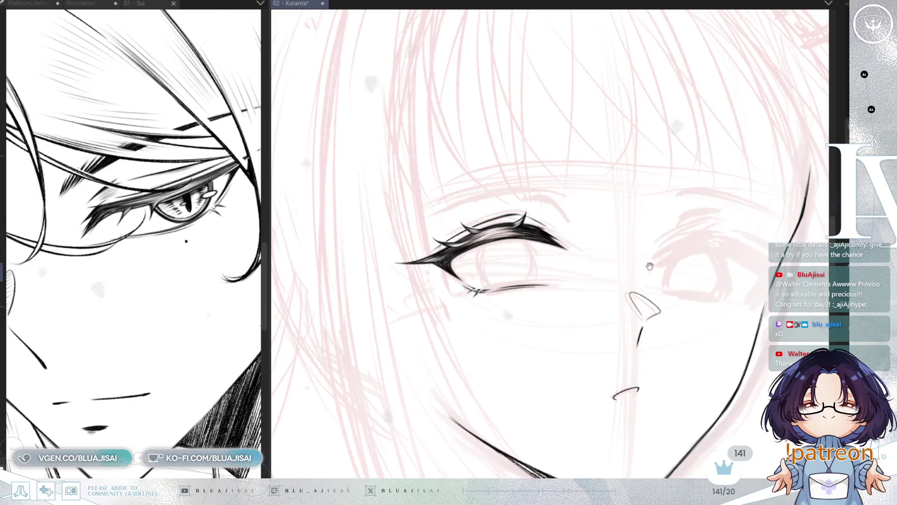
Pan, mirror and rotate the view to check the face's symmetry, and make the brush much larger.
drag(529, 247, 476, 280)
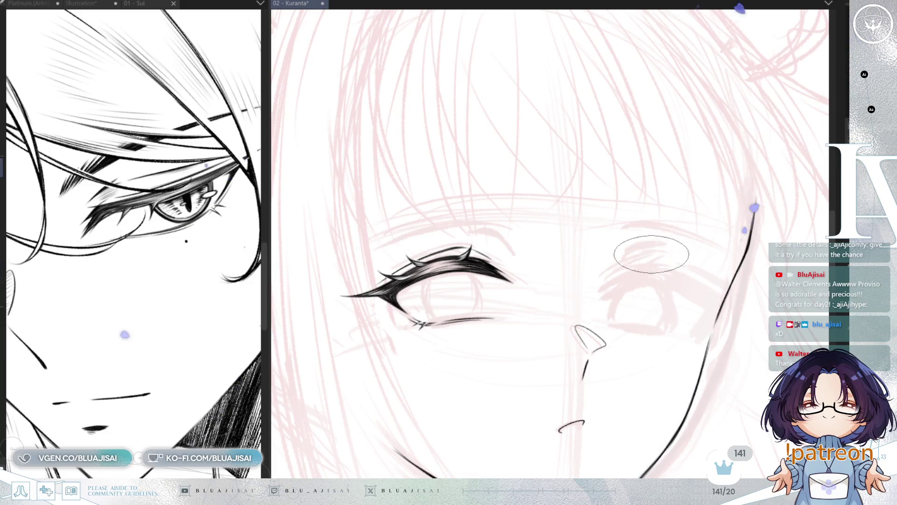
key(h)
scroll(728, 165, up, 5)
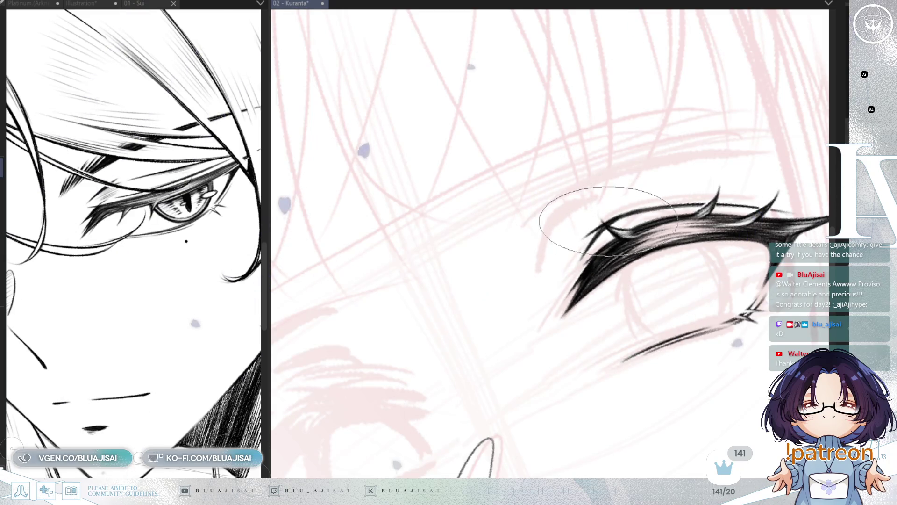
drag(748, 201, 601, 236)
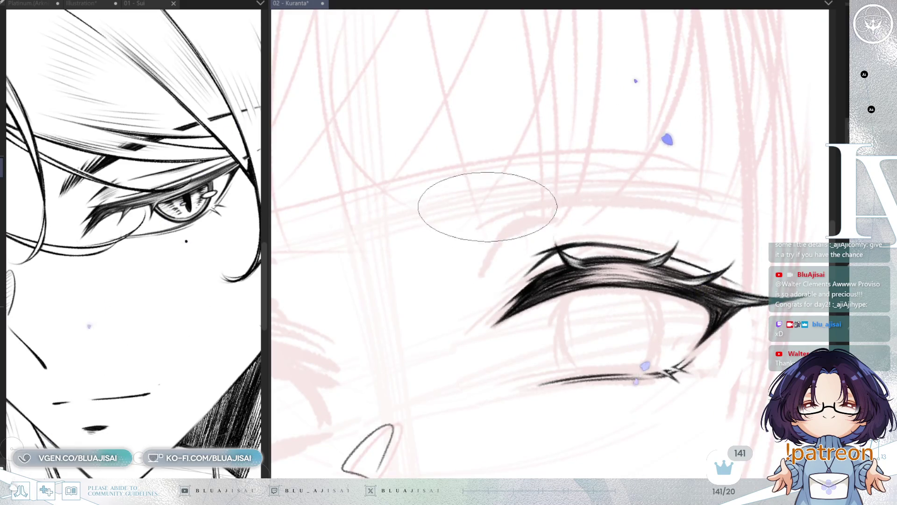
scroll(560, 232, down, 5)
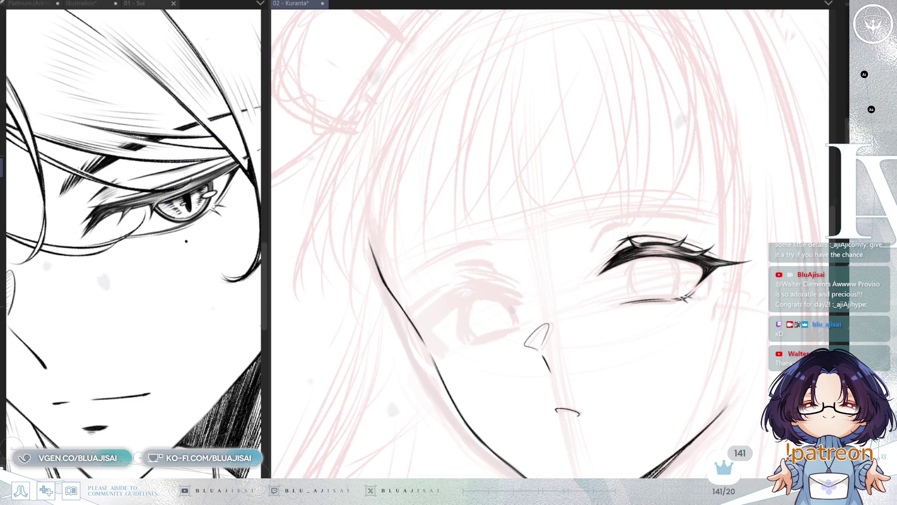
mouse_move(782, 201)
mouse_down()
mouse_move(690, 239)
mouse_move(744, 215)
mouse_up()
mouse_move(600, 296)
mouse_down()
mouse_move(571, 210)
mouse_move(597, 232)
mouse_move(545, 142)
mouse_move(570, 217)
mouse_move(556, 241)
mouse_move(659, 225)
mouse_up()
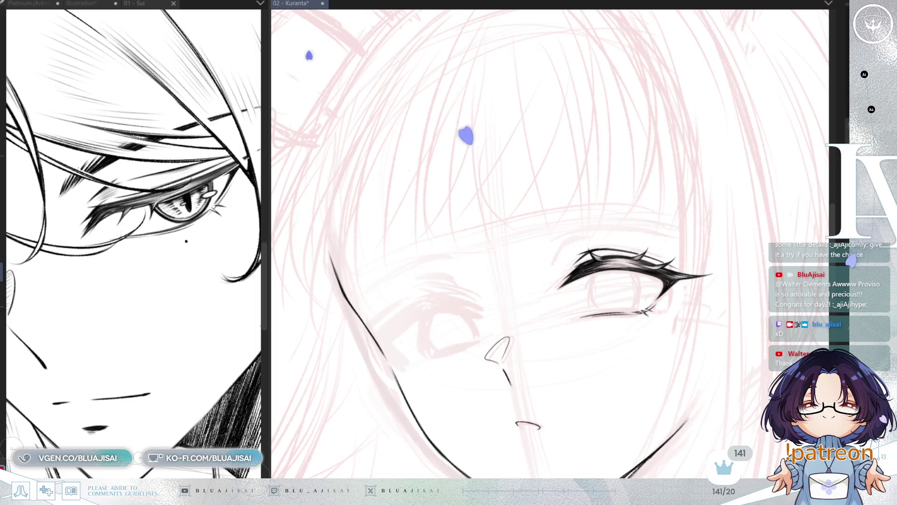
Recheck the face mirrored, tilt the view about 15° counterclockwise, and save with Ctrl+S.
scroll(580, 233, down, 1)
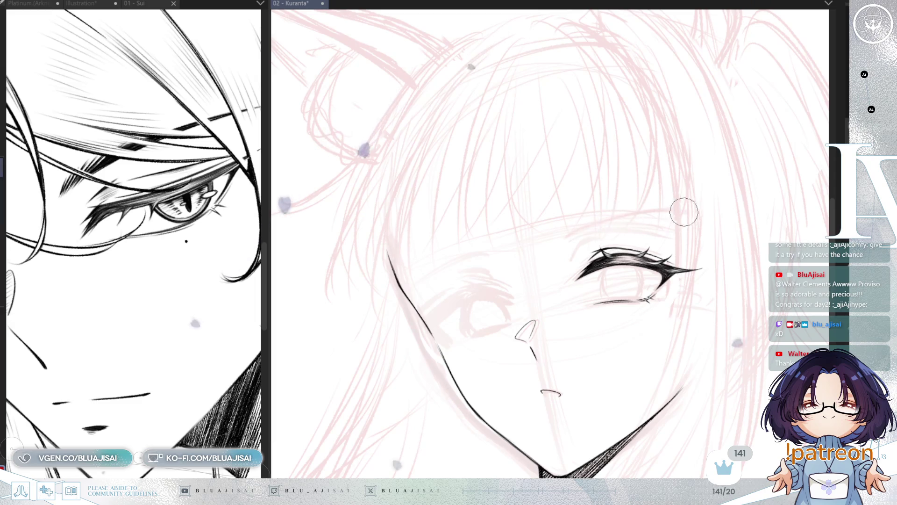
key(h)
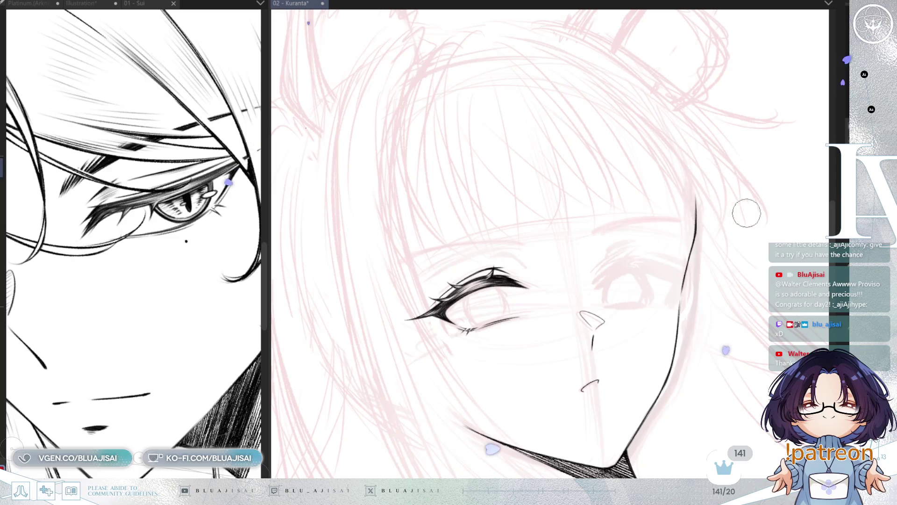
key(h)
key(minus)
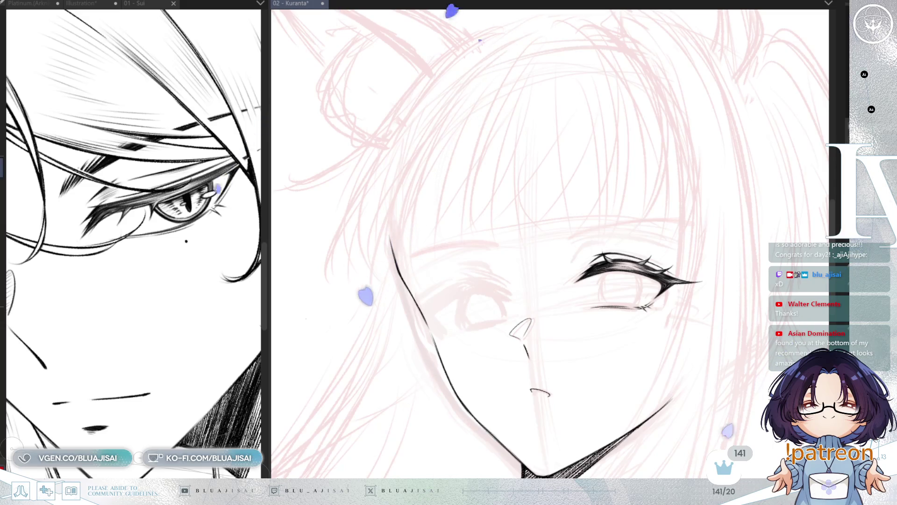
scroll(565, 176, up, 2)
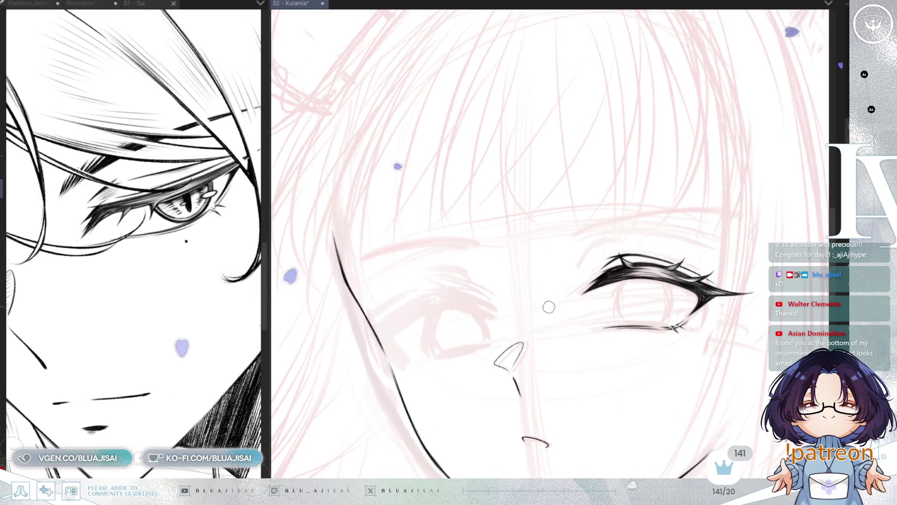
scroll(547, 304, up, 1)
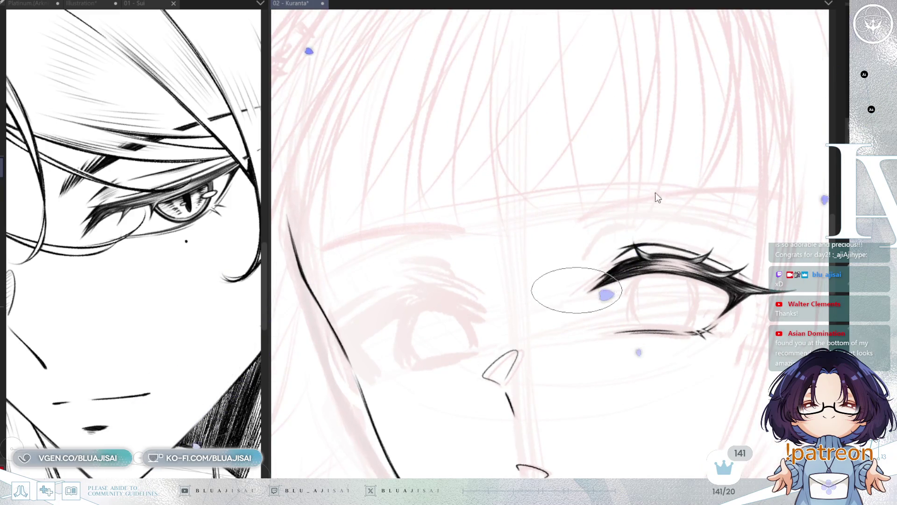
key(ctrl+s)
Zoom in and ink short hatching strokes above the eye.
scroll(547, 192, up, 2)
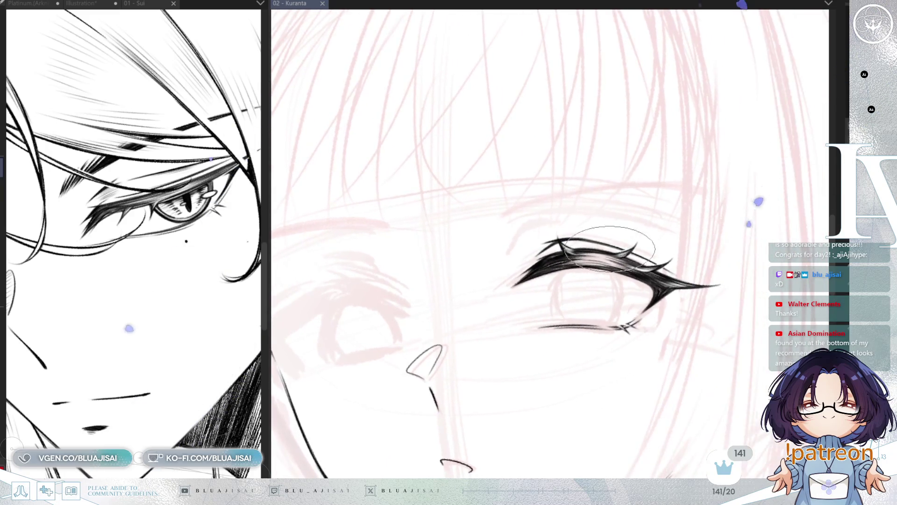
scroll(485, 214, up, 1)
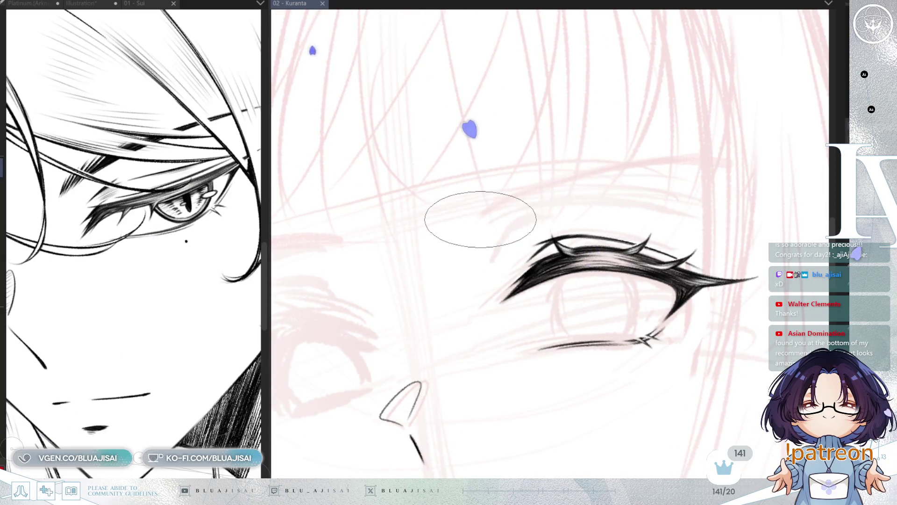
mouse_move(480, 218)
mouse_down()
mouse_move(502, 191)
mouse_move(545, 174)
mouse_up()
Ink long tapered eyebrow strokes above the eye, darkening its outer tip and thickening its inner base.
drag(500, 206, 573, 169)
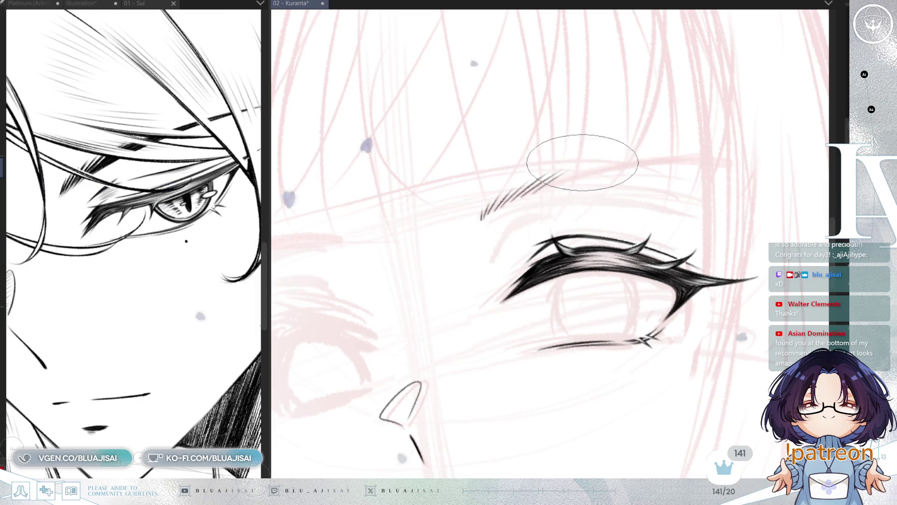
key(minus)
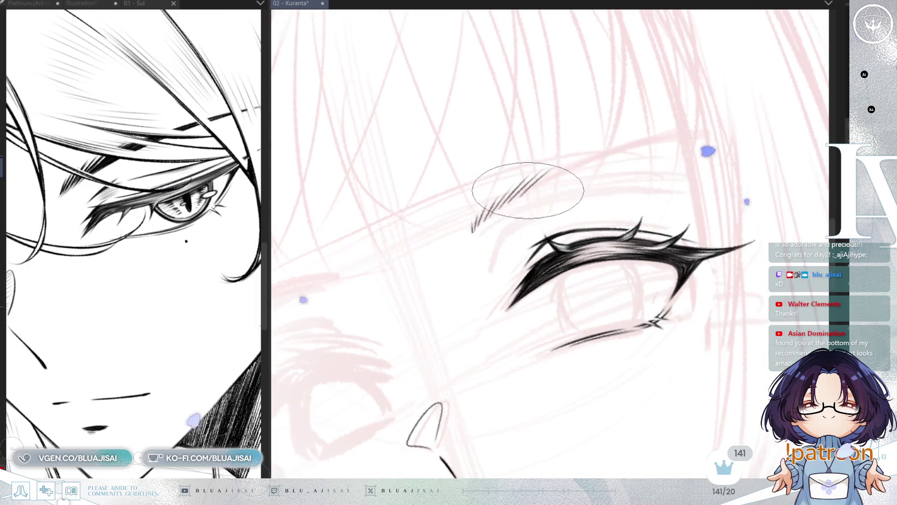
drag(519, 192, 710, 136)
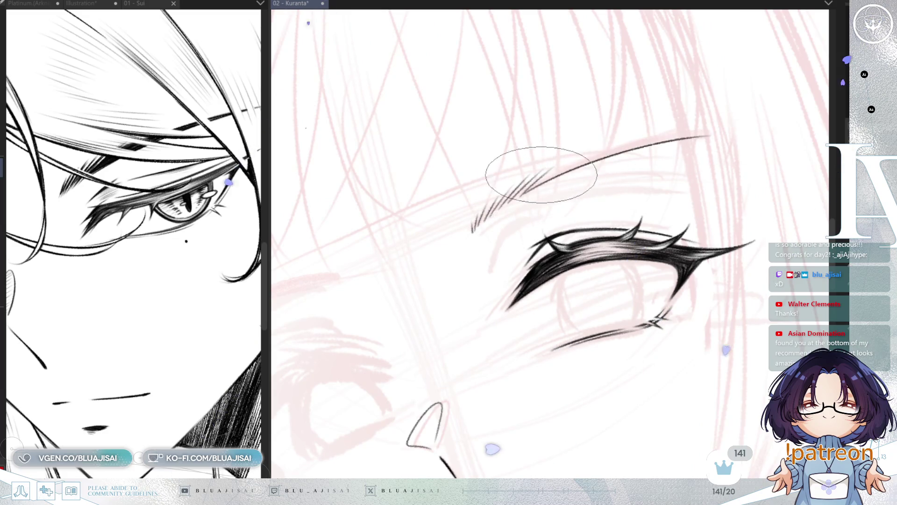
drag(522, 194, 708, 132)
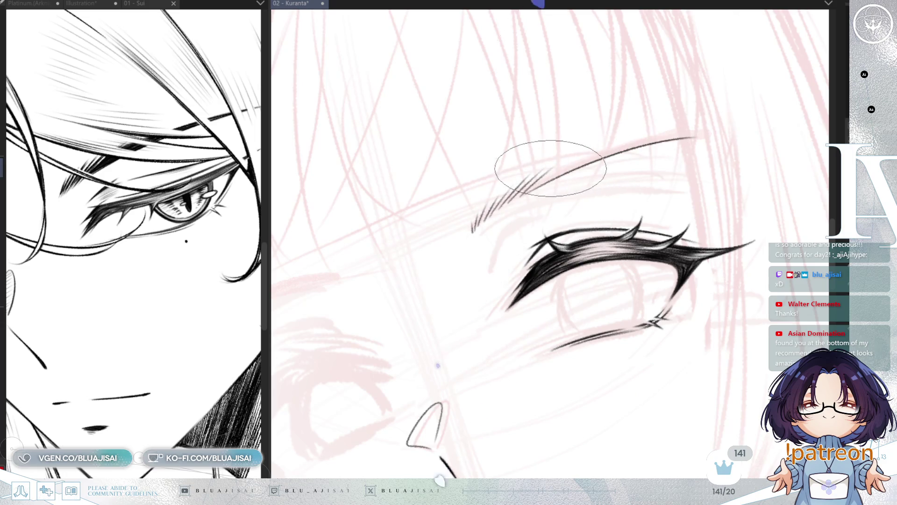
drag(556, 153, 687, 134)
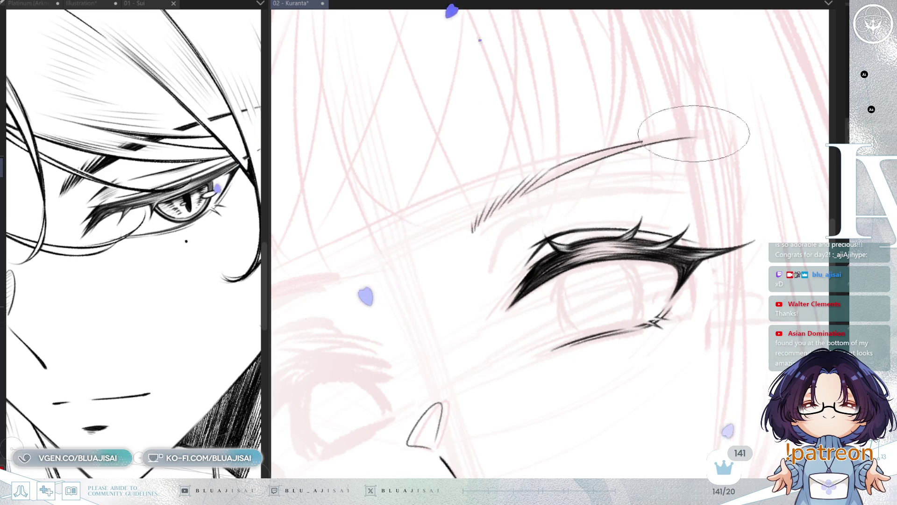
drag(632, 142, 692, 131)
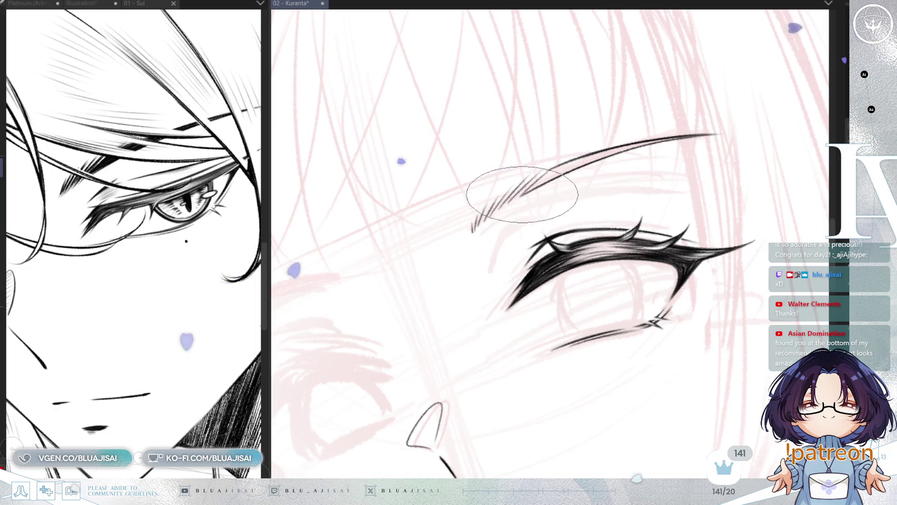
drag(511, 194, 533, 185)
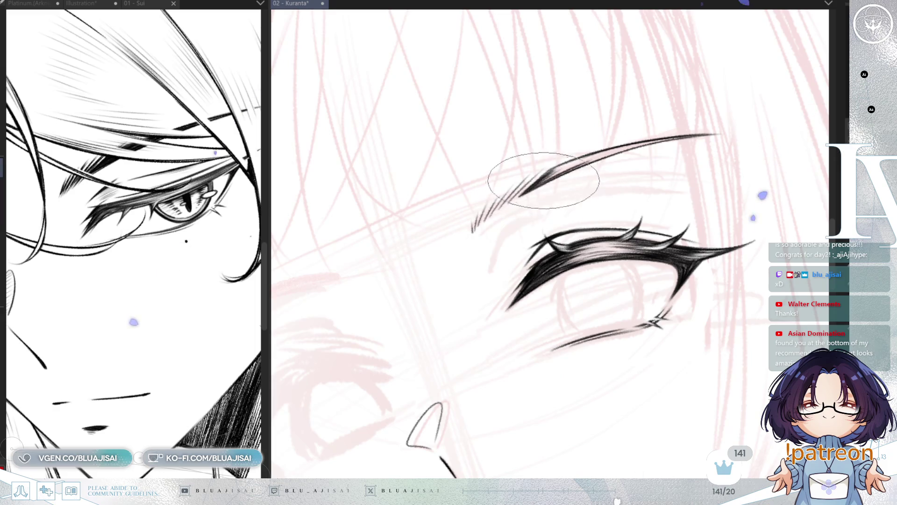
Rotate the view, zoom out to show the whole face with ears and shoulders, and recentre.
drag(619, 95, 547, 180)
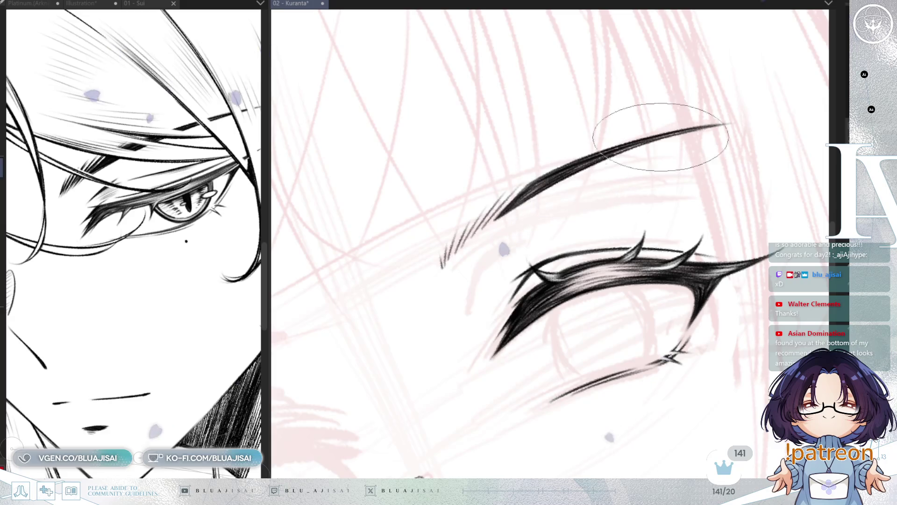
key(asciicircum)
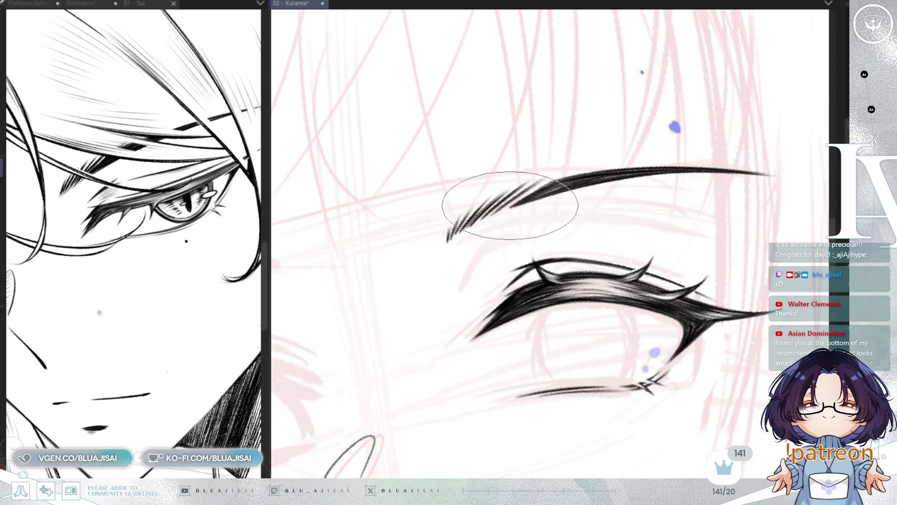
key(minus)
key(ctrl+minus)
key(ctrl+minus)
key(ctrl+minus)
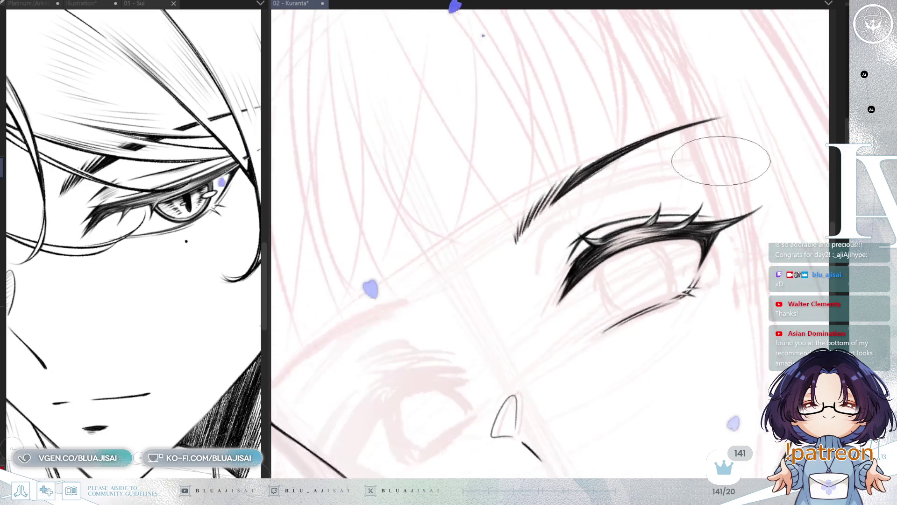
key(ctrl+minus)
key(ctrl+minus)
key(ctrl+minus)
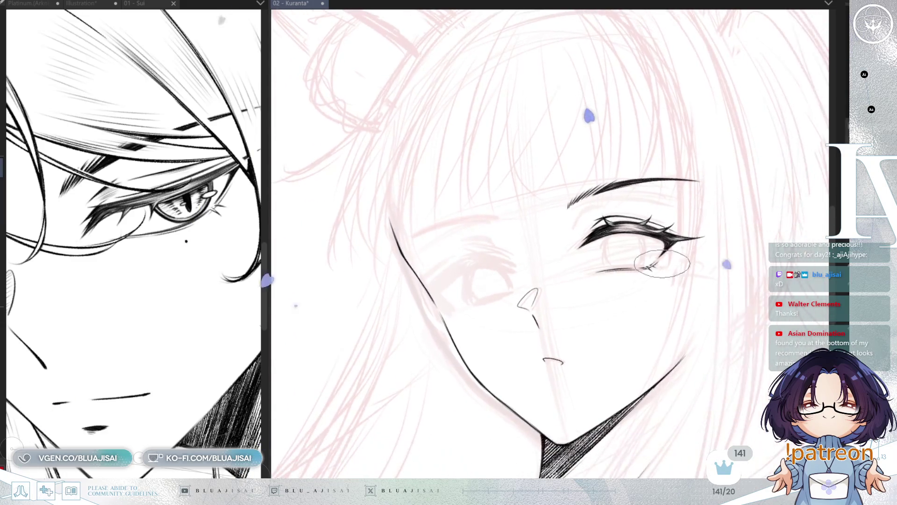
drag(734, 290, 678, 268)
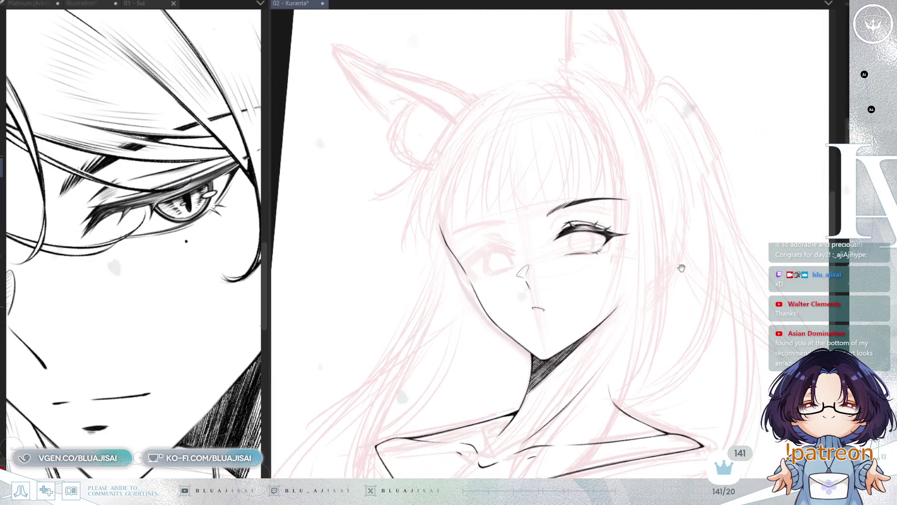
Save the Kuranta illustration with Ctrl+S, then zoom in on the face.
key(ctrl+s)
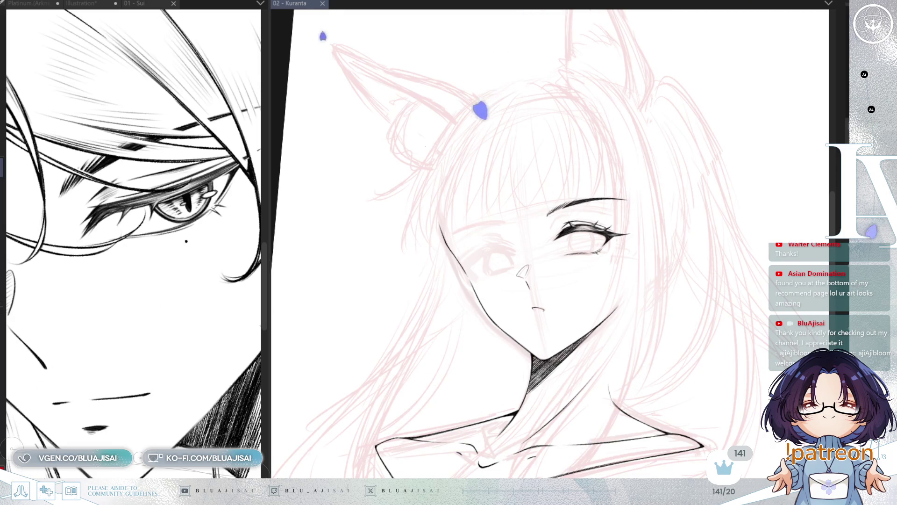
key(ctrl+plus)
Check the face mirrored, then tilt and zoom the view to suit the eyebrow.
key(h)
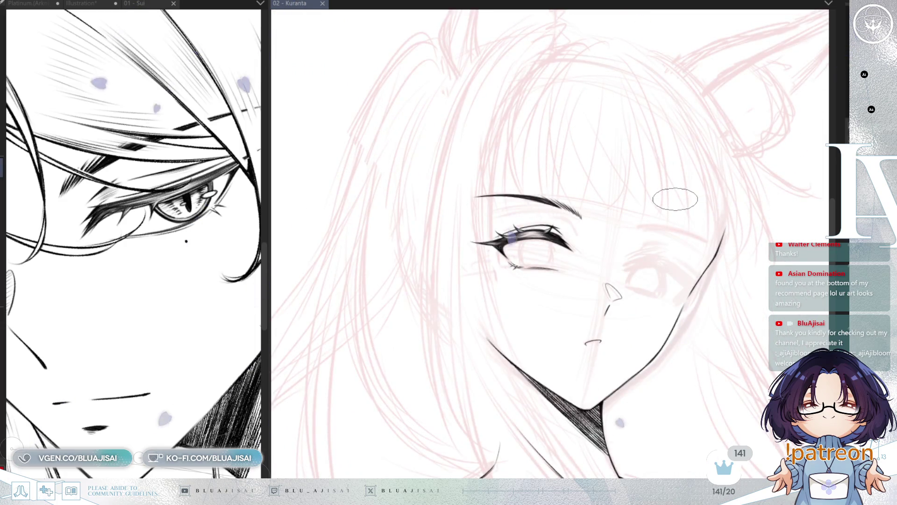
scroll(675, 200, up, 2)
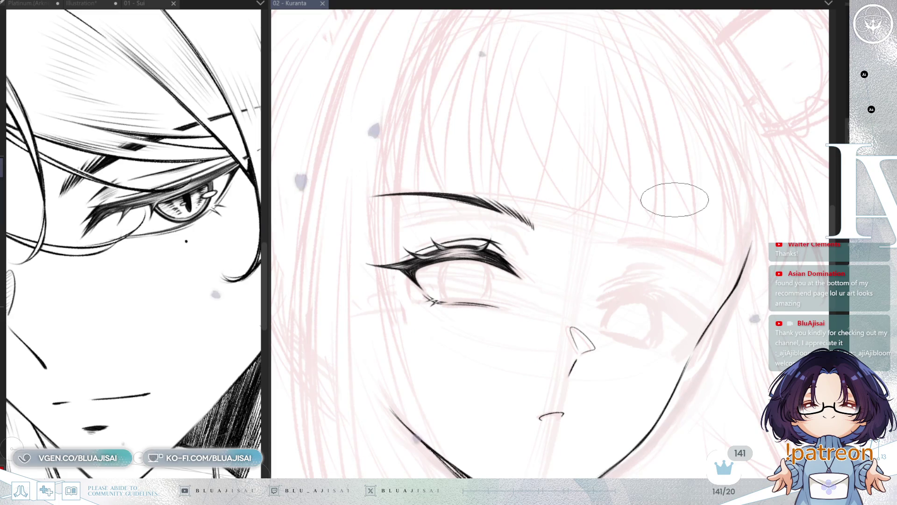
key(h)
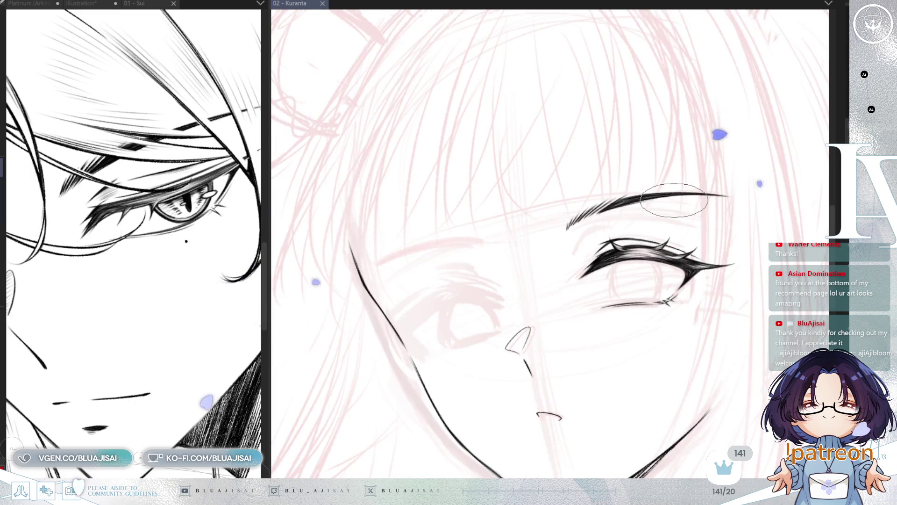
scroll(603, 211, up, 2)
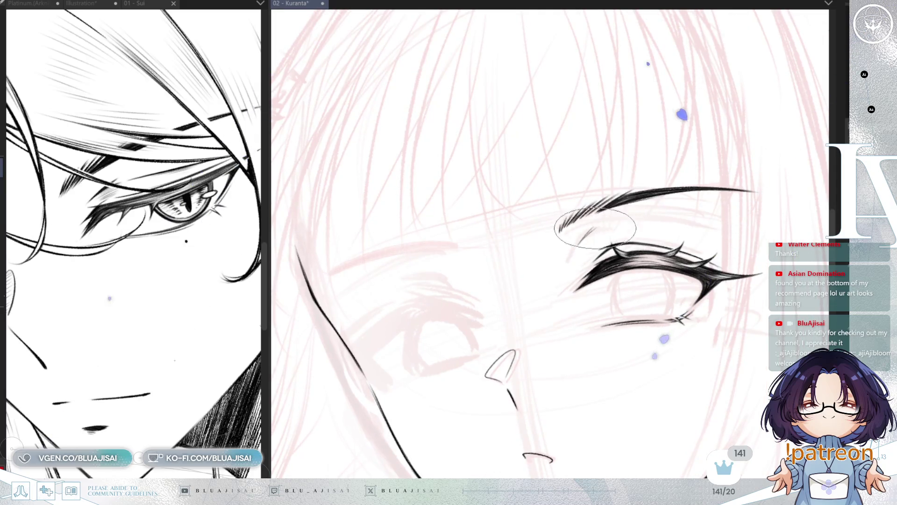
key(minus)
key(minus)
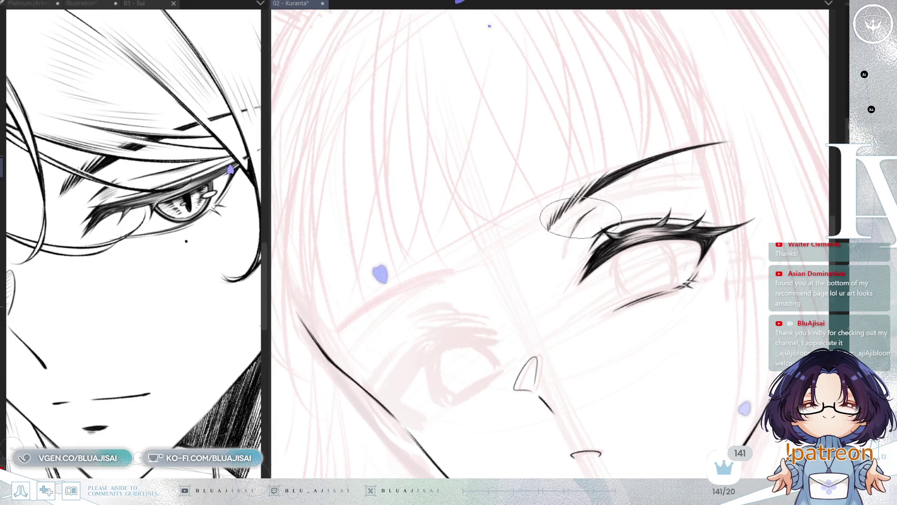
scroll(579, 220, up, 2)
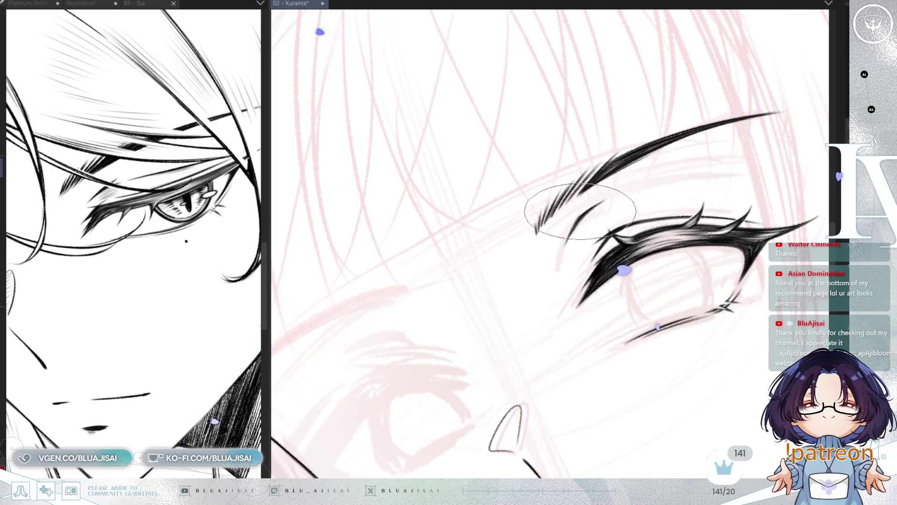
scroll(752, 181, down, 3)
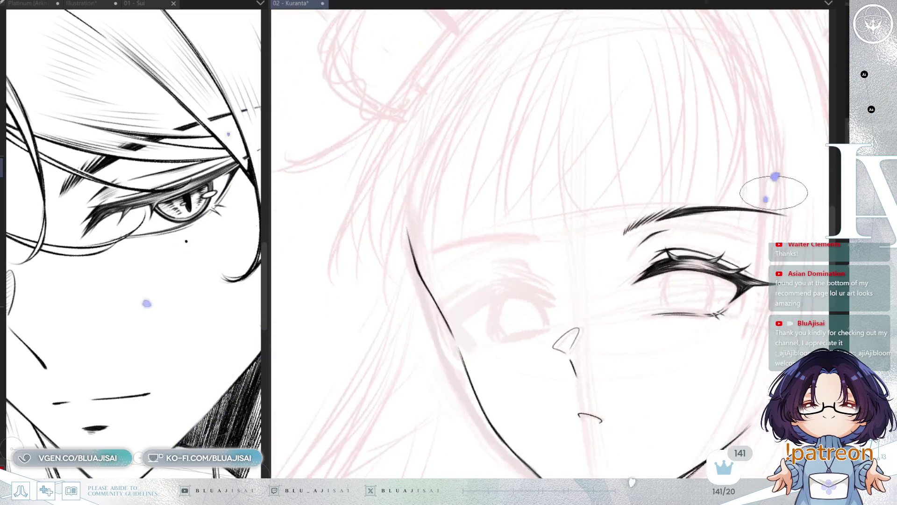
scroll(774, 192, down, 2)
Compare proportions mirrored once more, then lasso-select the eyebrow's inner tip.
key(h)
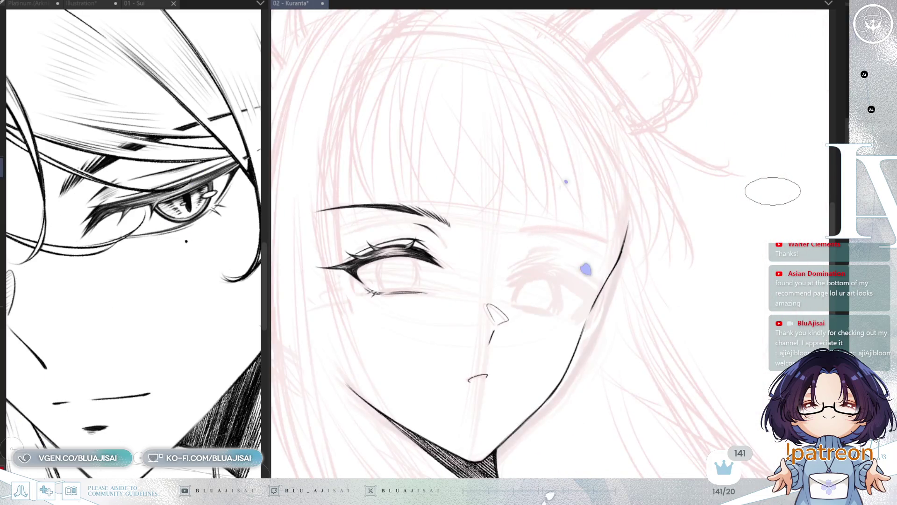
key(h)
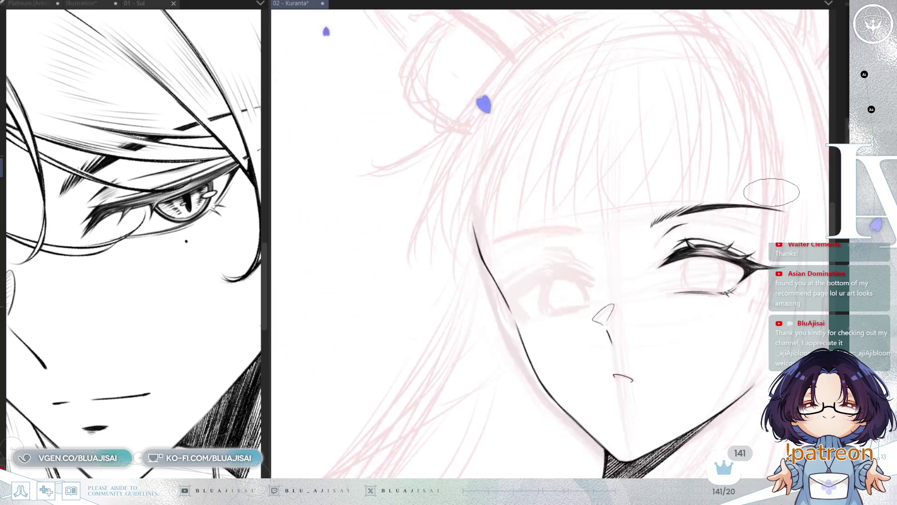
key(h)
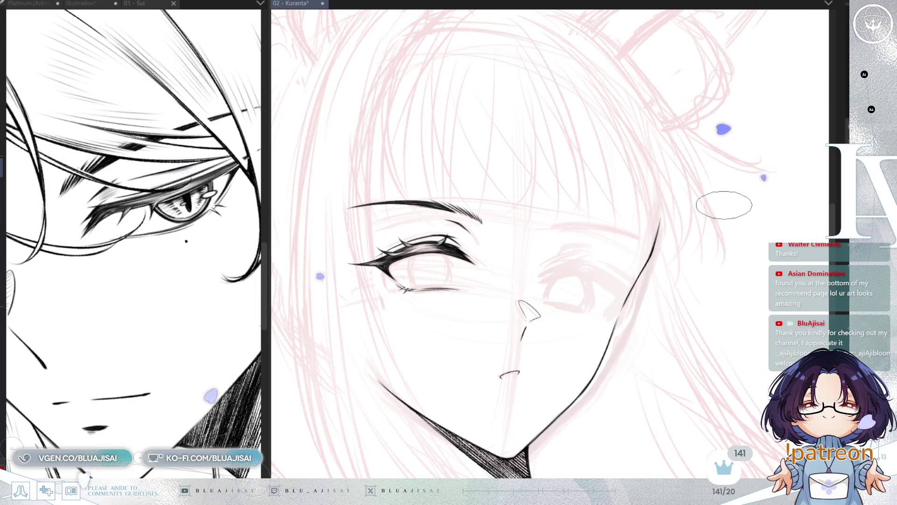
drag(698, 268, 764, 233)
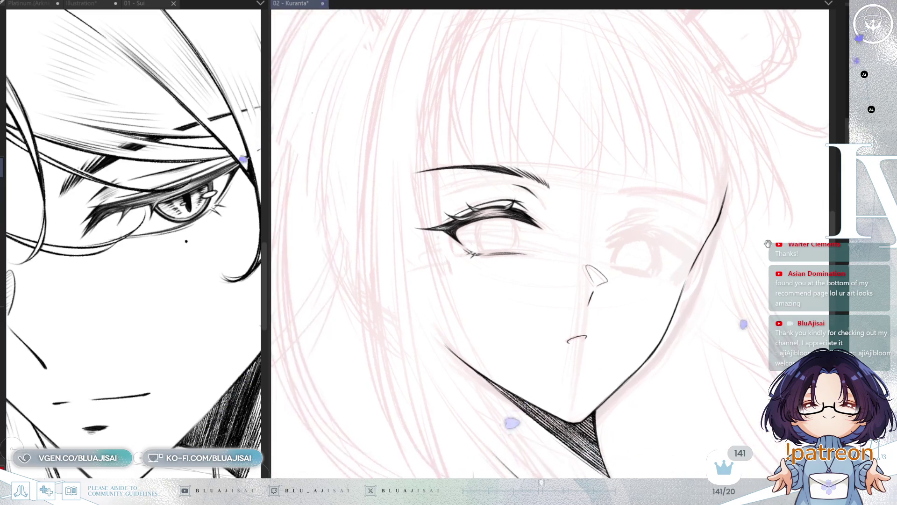
key(h)
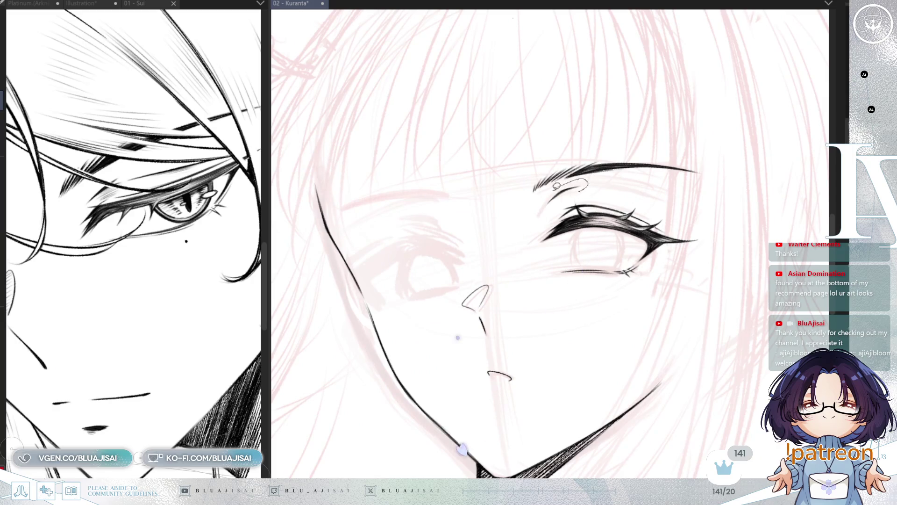
drag(557, 185, 591, 188)
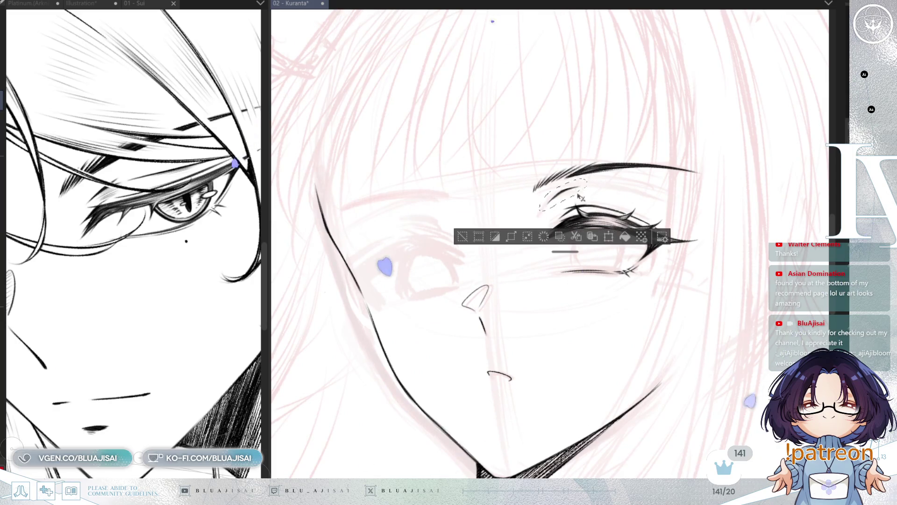
Reshape the selected strokes above the eye with Ctrl+T, confirm, and deselect.
key(ctrl+t)
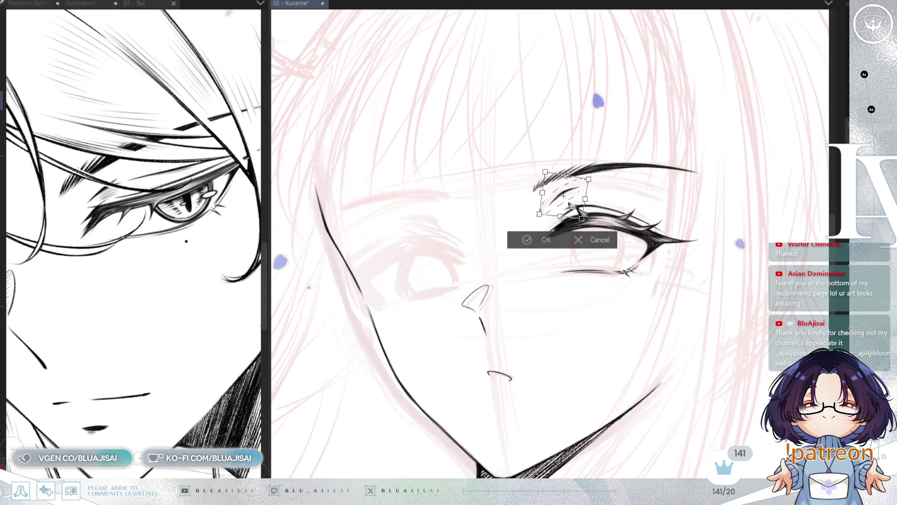
drag(563, 207, 561, 209)
click(521, 241)
key(ctrl+d)
key(ctrl+minus)
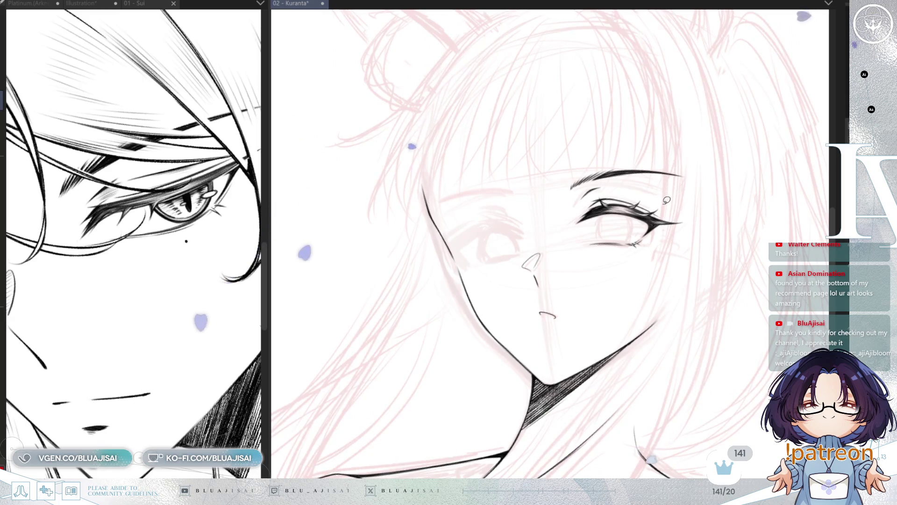
Duplicate the inked eye and begin transforming the copy.
scroll(667, 199, up, 2)
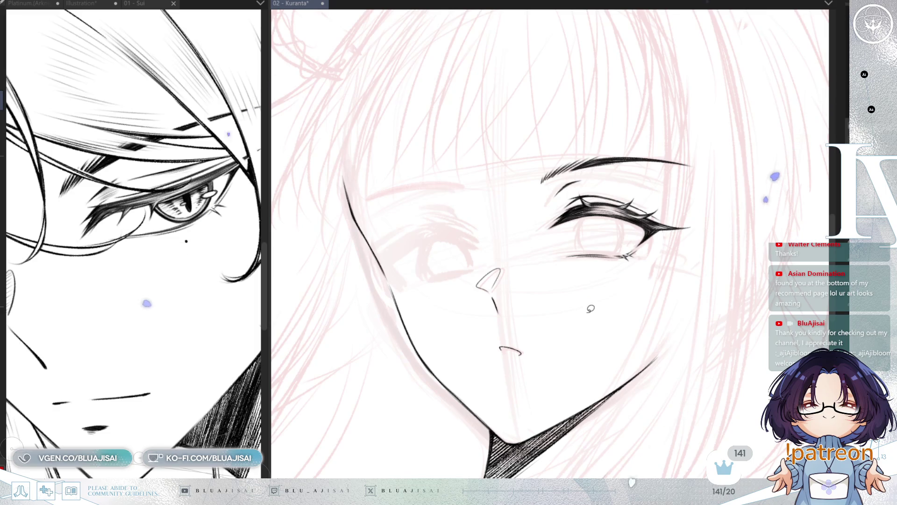
key(ctrl+z)
key(ctrl+t)
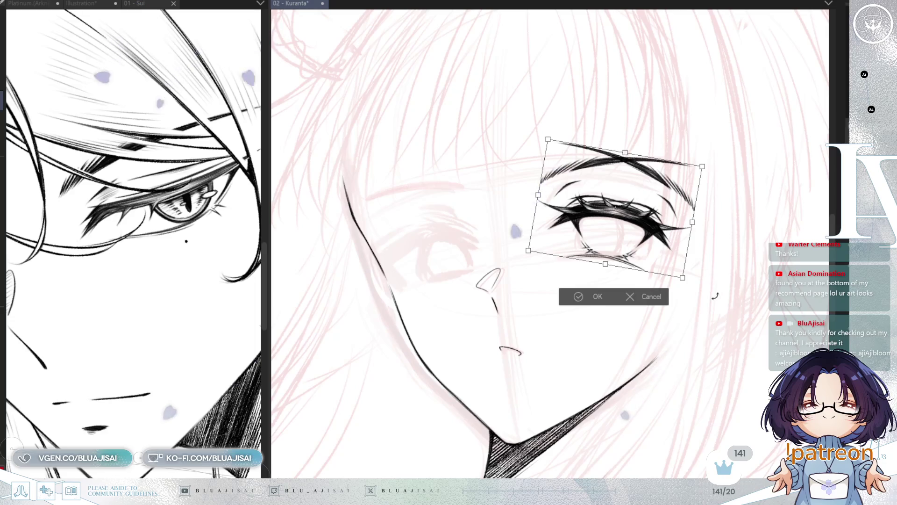
Mirror the copied eye, move it left, rotate it and nudge it down over the second sketched eye.
drag(657, 242, 643, 246)
scroll(644, 247, down, 2)
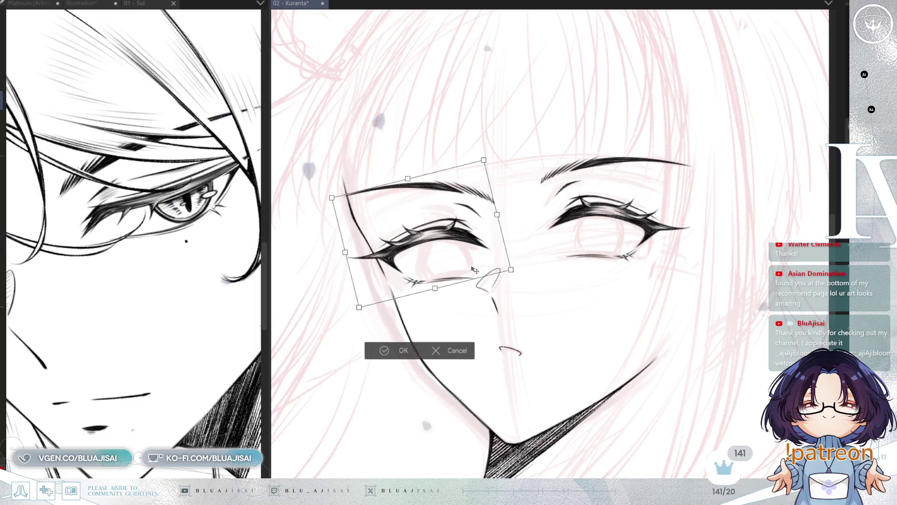
key(h)
drag(760, 231, 787, 254)
drag(714, 267, 715, 267)
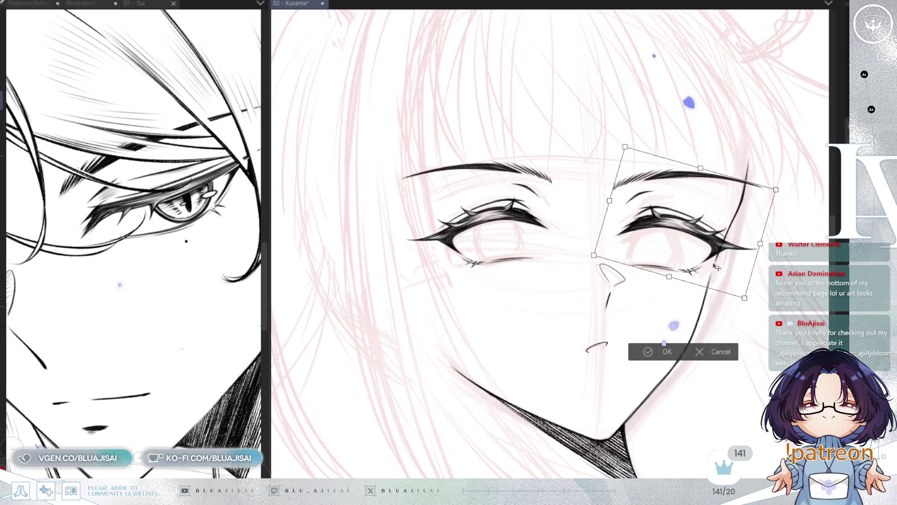
drag(760, 244, 754, 247)
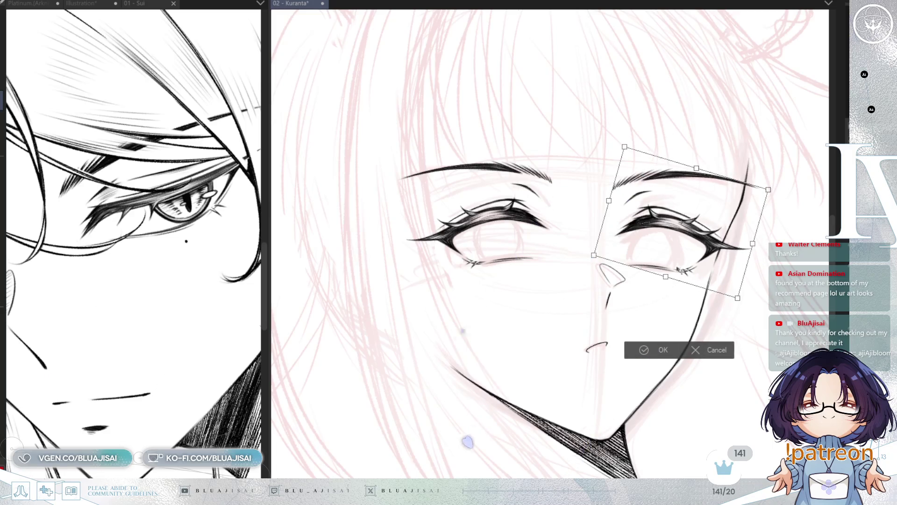
Narrow, skew and pull in the copy's corners to fit the sketch, then confirm the transform.
drag(595, 256, 604, 257)
drag(753, 246, 754, 243)
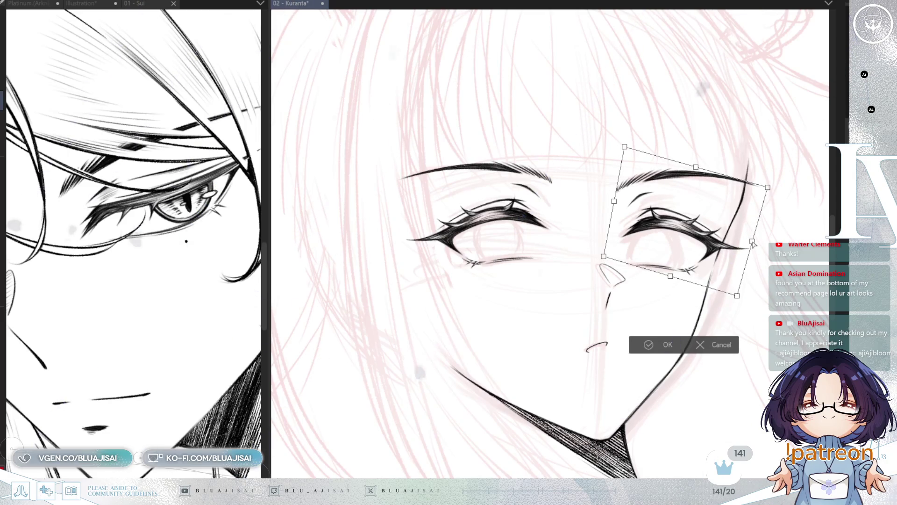
drag(770, 198, 766, 202)
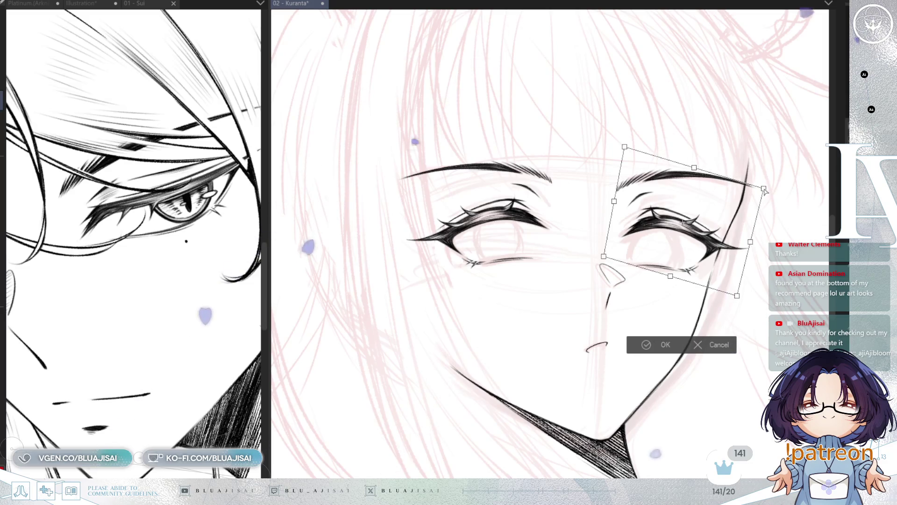
drag(752, 244, 749, 244)
drag(614, 201, 619, 204)
drag(734, 296, 733, 297)
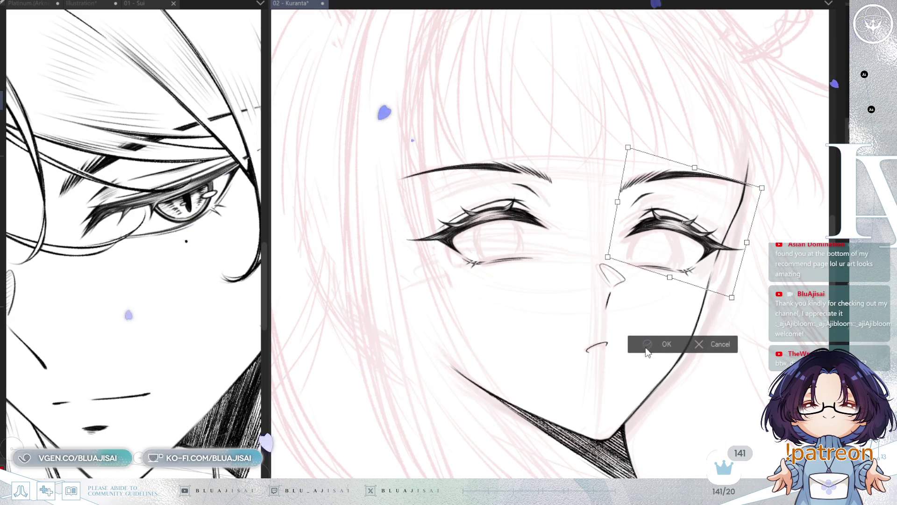
click(659, 343)
Review the placed eye with the canvas view mirrored and tilted.
scroll(615, 368, down, 2)
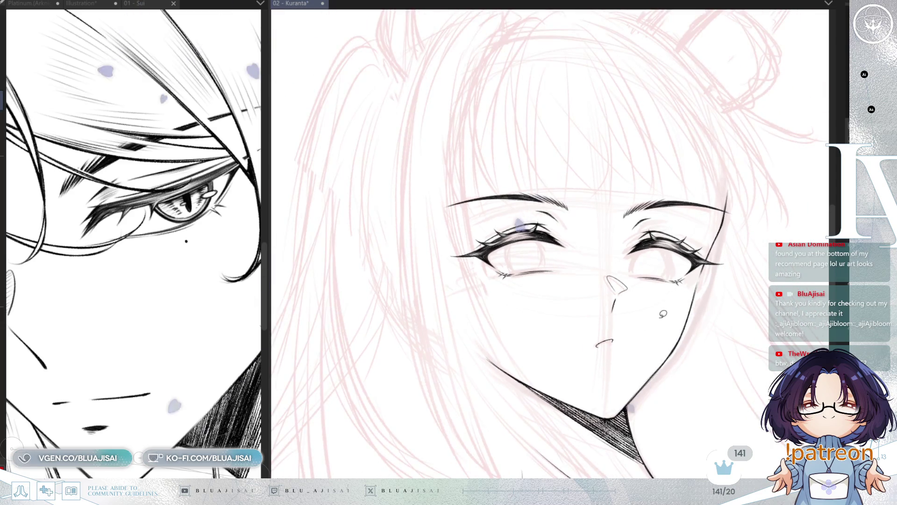
key(h)
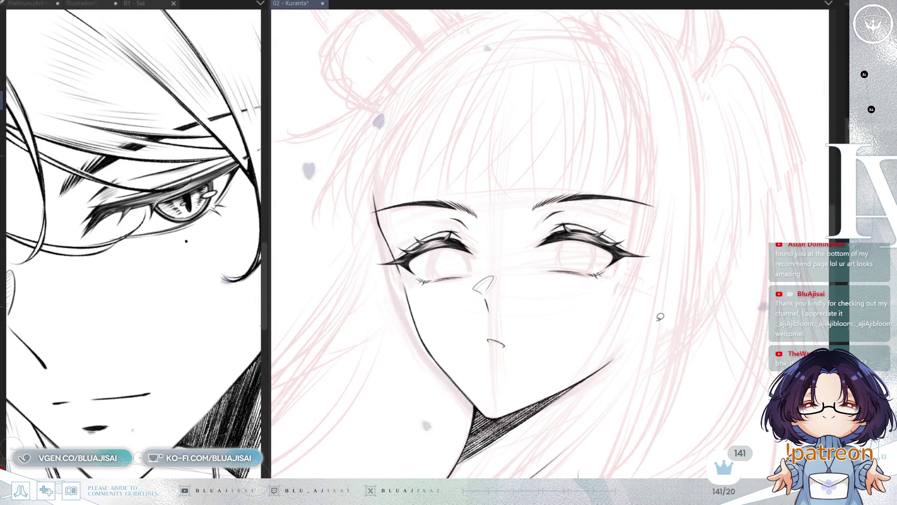
mouse_move(647, 314)
mouse_down()
mouse_move(667, 315)
mouse_move(661, 286)
mouse_up()
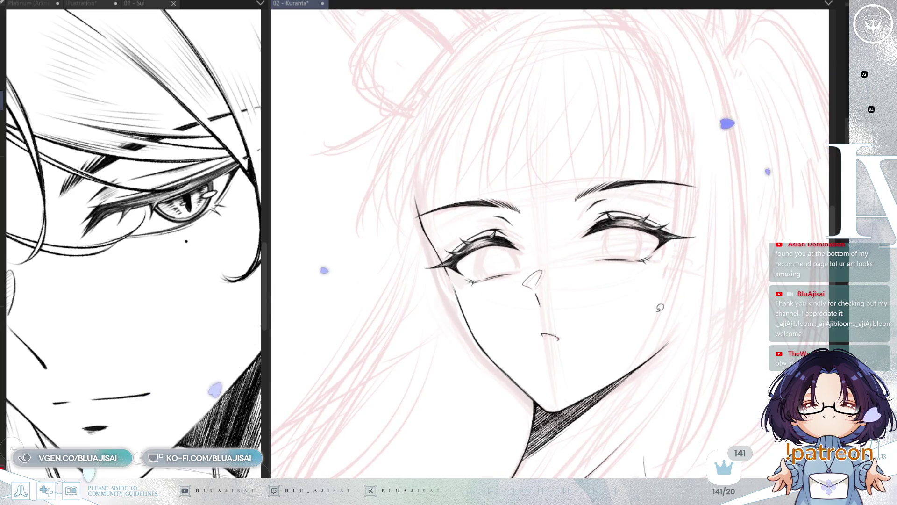
key(h)
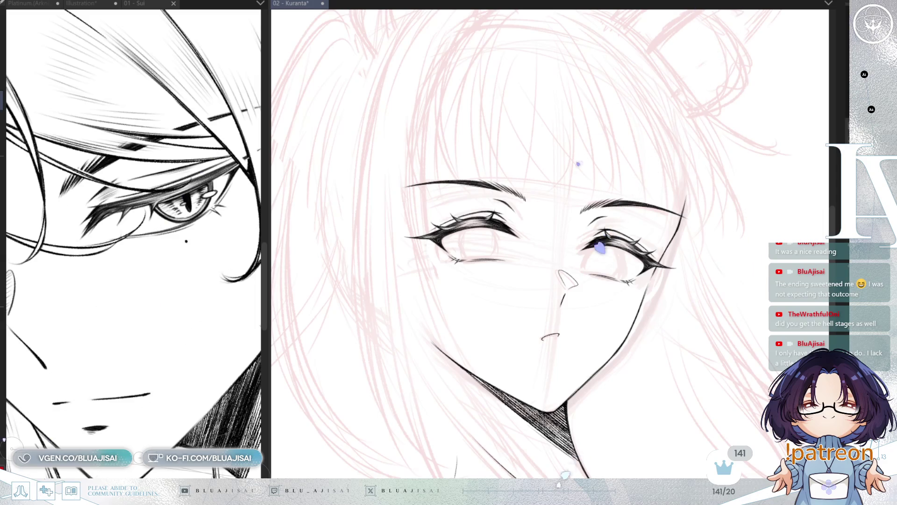
scroll(630, 140, up, 2)
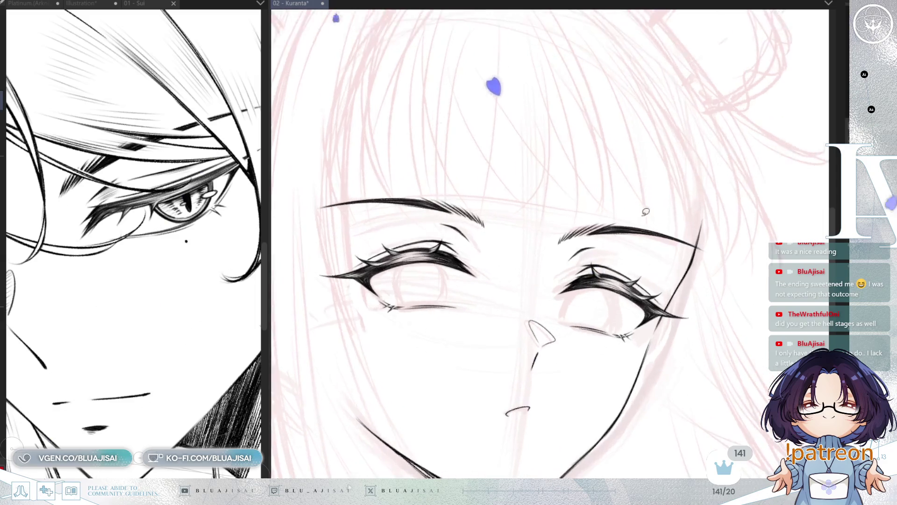
Undo the copied second eye's lineart and zoom in on that eye.
key(ctrl+z)
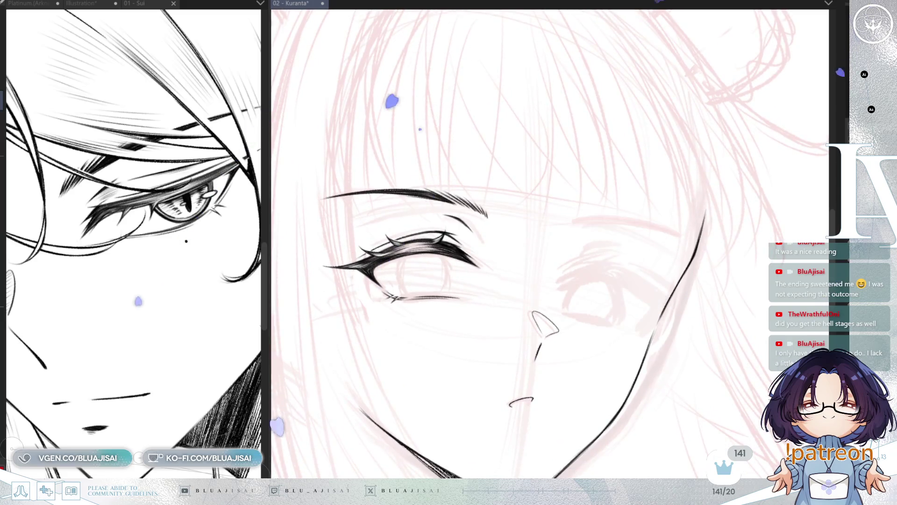
scroll(678, 257, up, 1)
scroll(552, 257, up, 1)
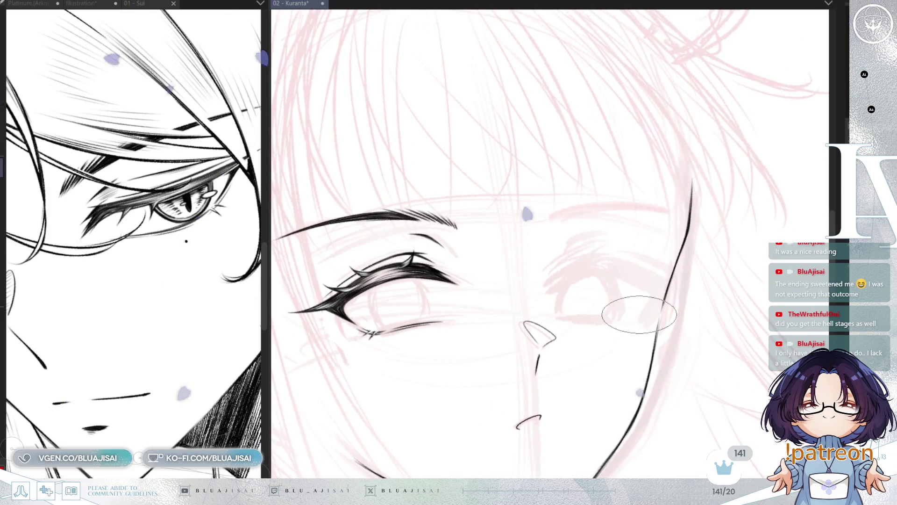
scroll(552, 258, up, 1)
scroll(552, 258, down, 2)
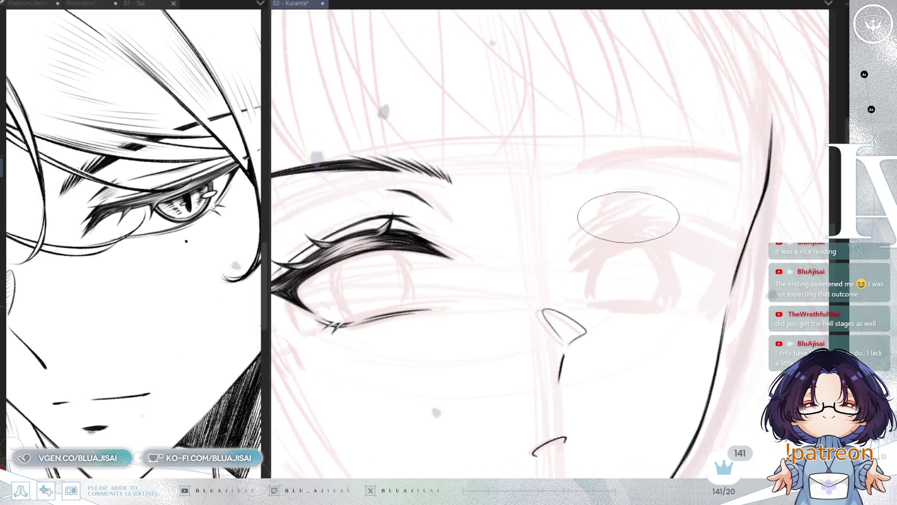
scroll(630, 220, up, 3)
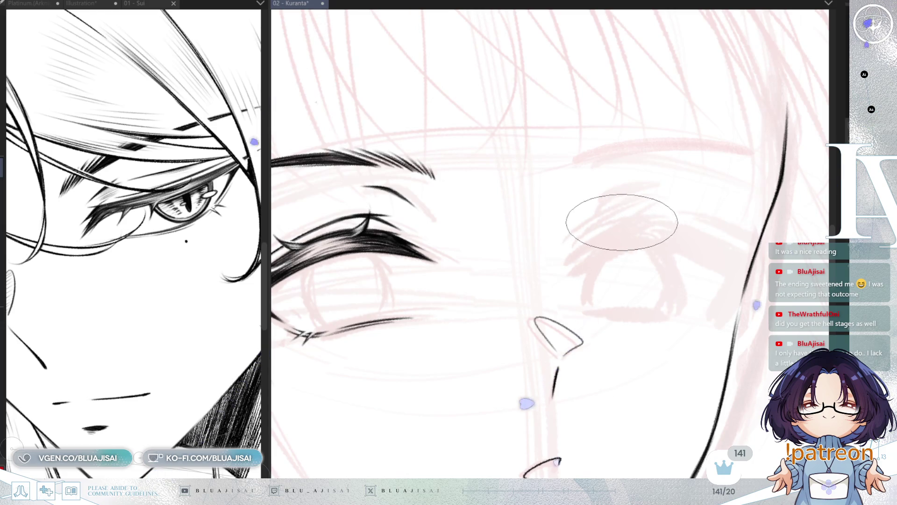
Draw two thin crossing lid strokes over the right eye sketch, then widen the drawing view.
drag(624, 221, 575, 247)
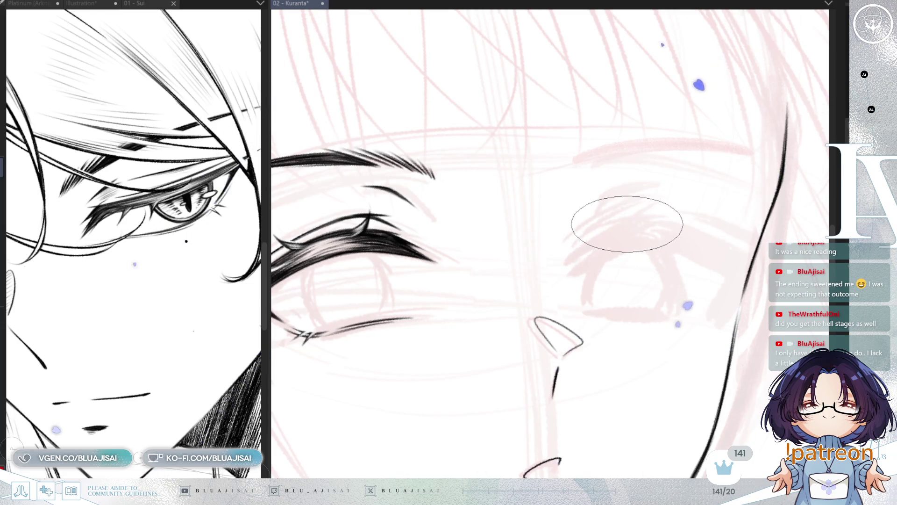
mouse_move(591, 242)
mouse_down()
mouse_move(570, 273)
mouse_move(692, 229)
mouse_up()
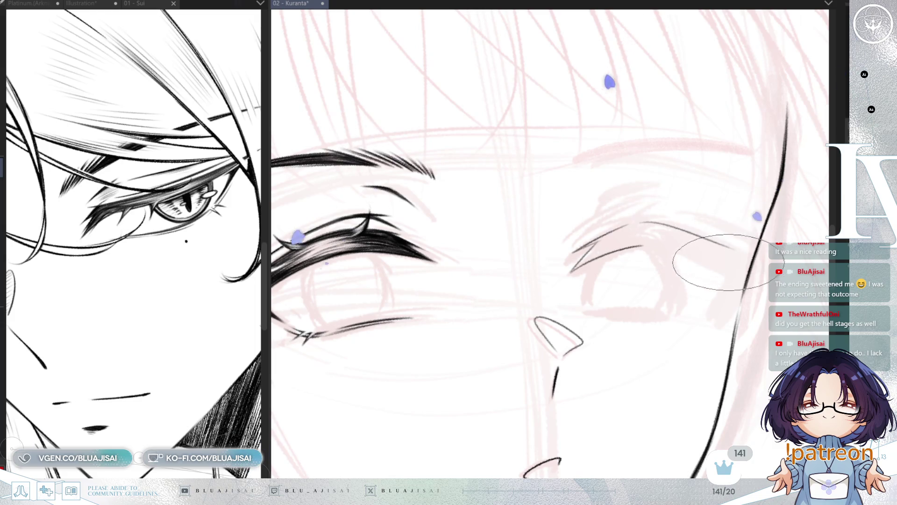
scroll(683, 262, down, 3)
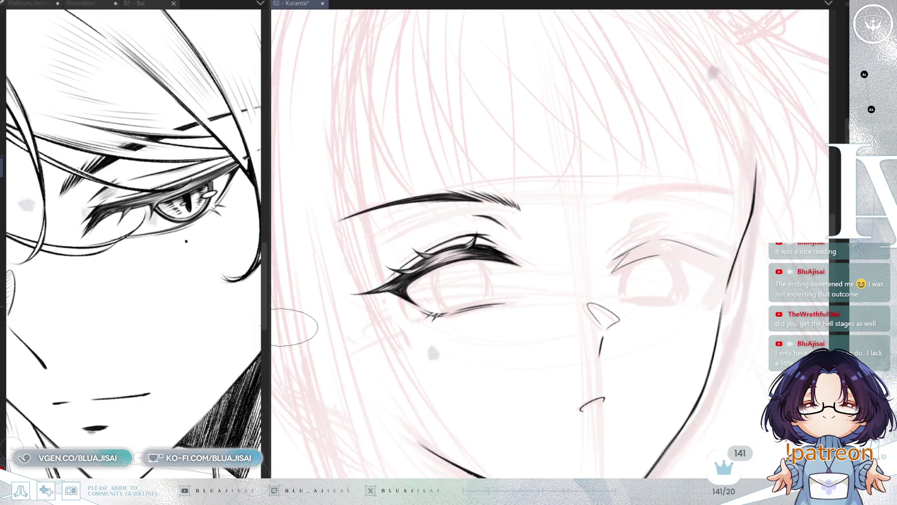
drag(266, 393, 230, 397)
Draw, undo and redraw the second eye's upper lid line, then add a short outer-corner stroke.
drag(598, 316, 519, 327)
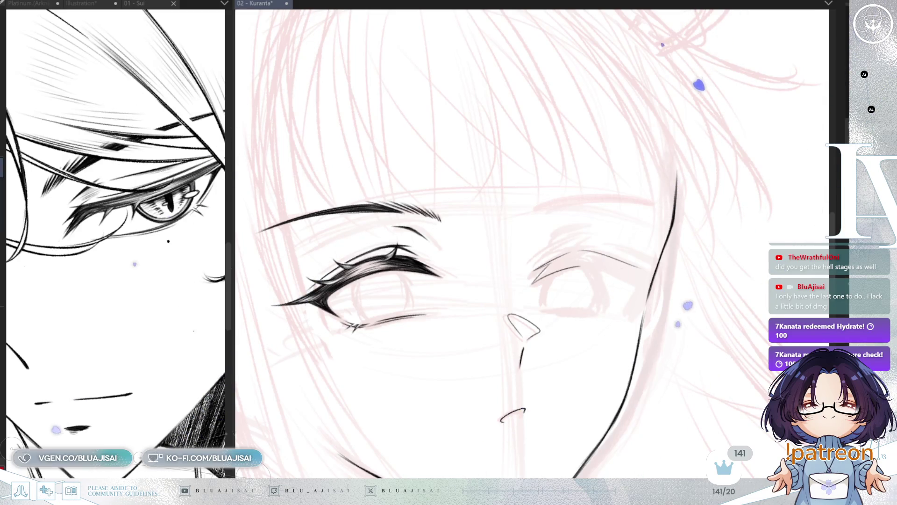
scroll(647, 292, up, 1)
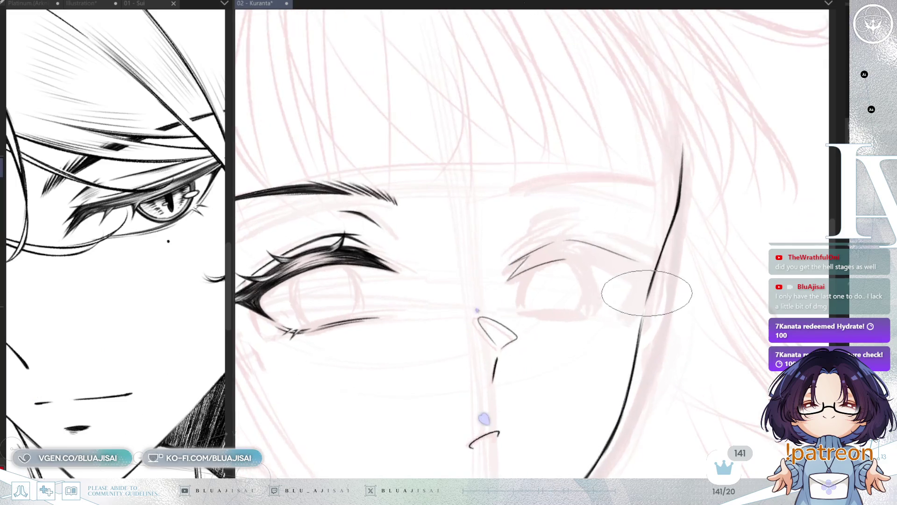
key(minus)
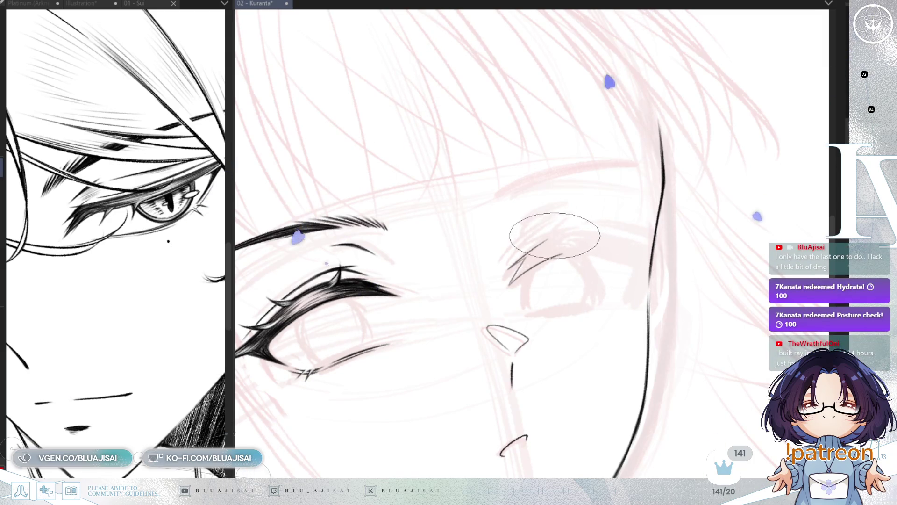
drag(559, 233, 652, 244)
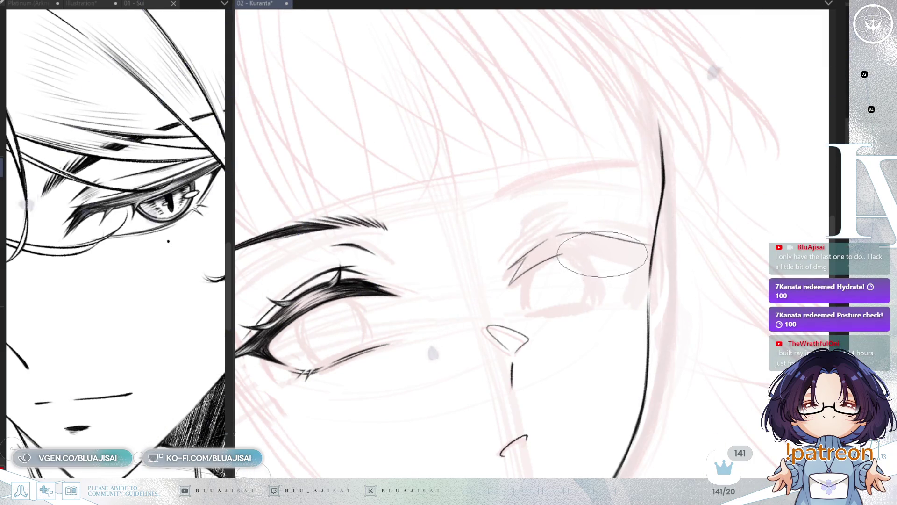
key(ctrl+z)
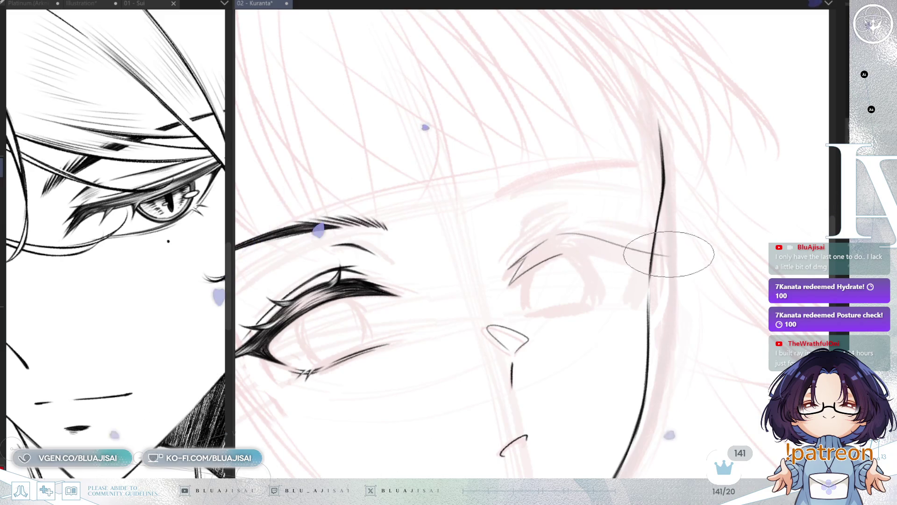
drag(558, 234, 664, 252)
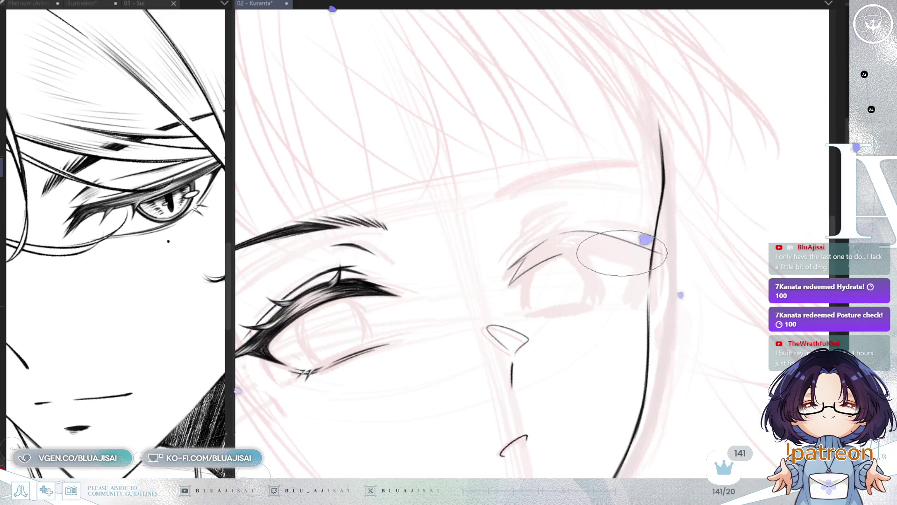
drag(631, 298, 682, 293)
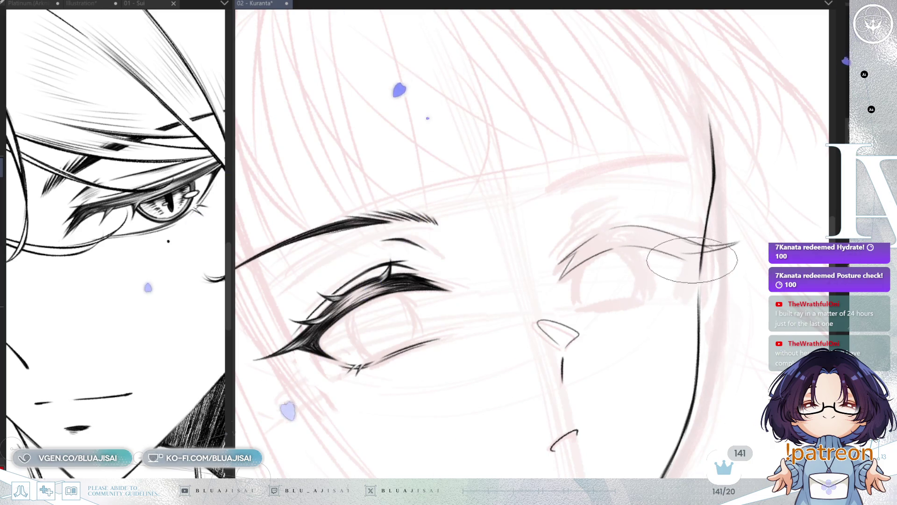
drag(703, 261, 685, 289)
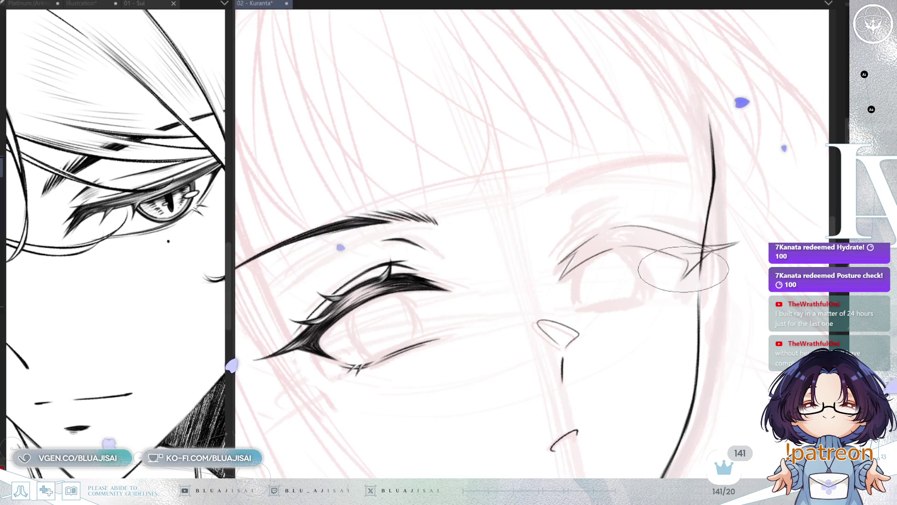
Check the face mirrored and slightly rotated, then outline-select the sketched second eye.
key(h)
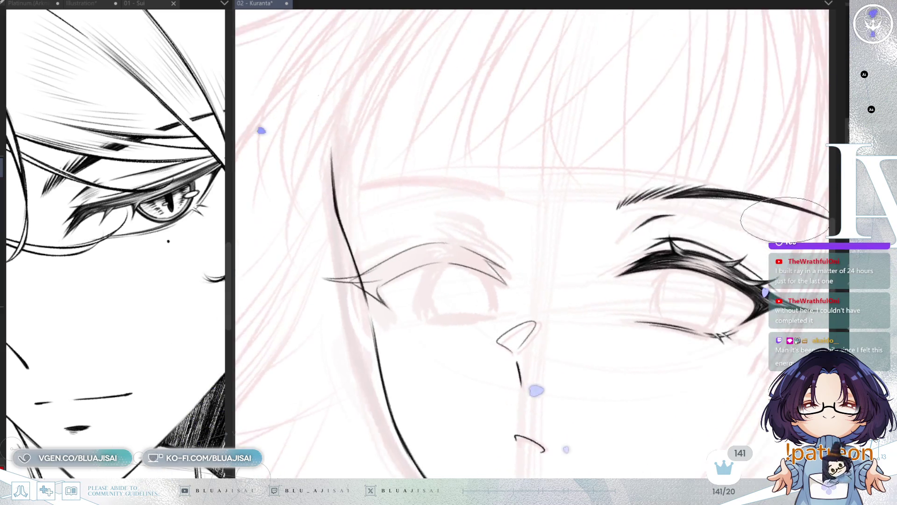
key(minus)
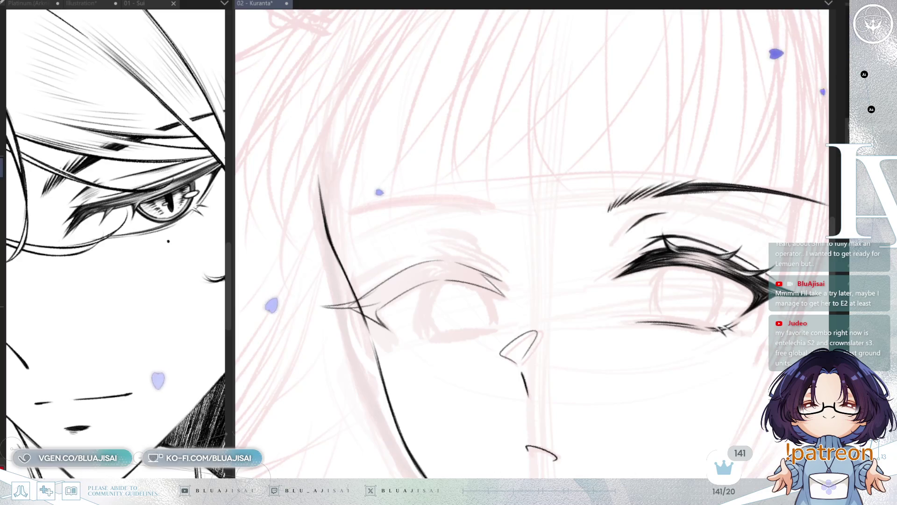
mouse_move(442, 218)
mouse_down()
mouse_move(394, 374)
mouse_move(523, 199)
mouse_up()
Select and transform the sketched left eye, squeezing both sides inward, then apply the change.
key(ctrl+t)
drag(561, 44, 573, 66)
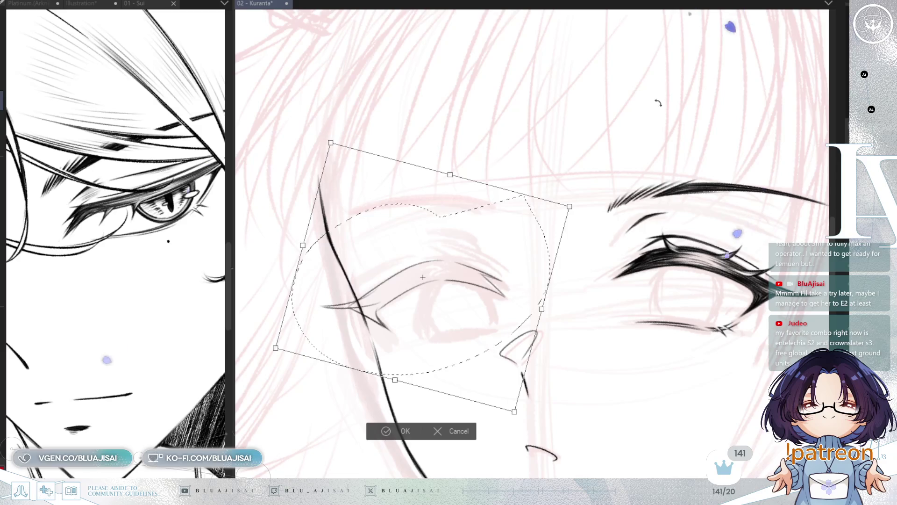
key(h)
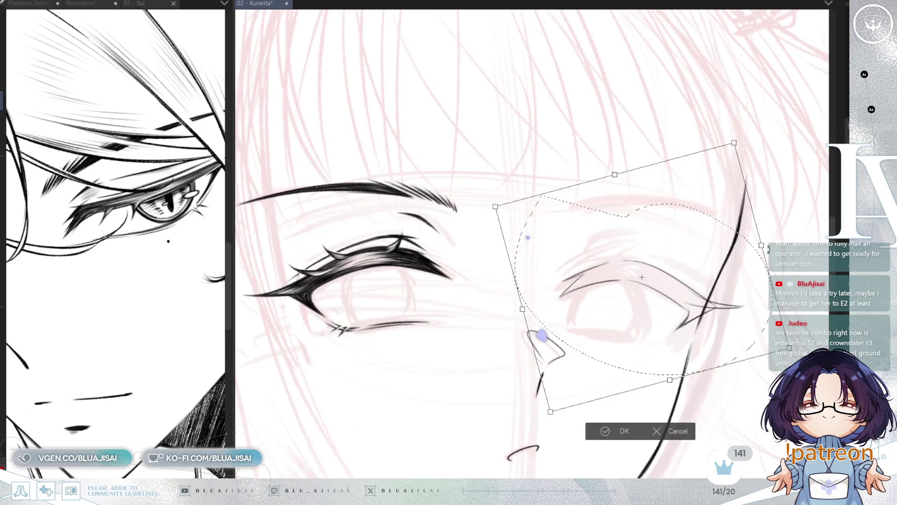
drag(522, 309, 530, 312)
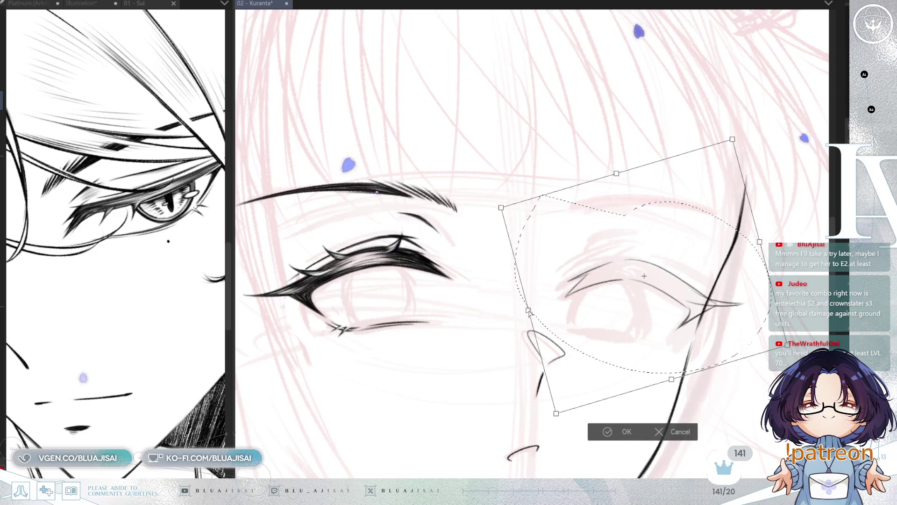
drag(759, 242, 758, 245)
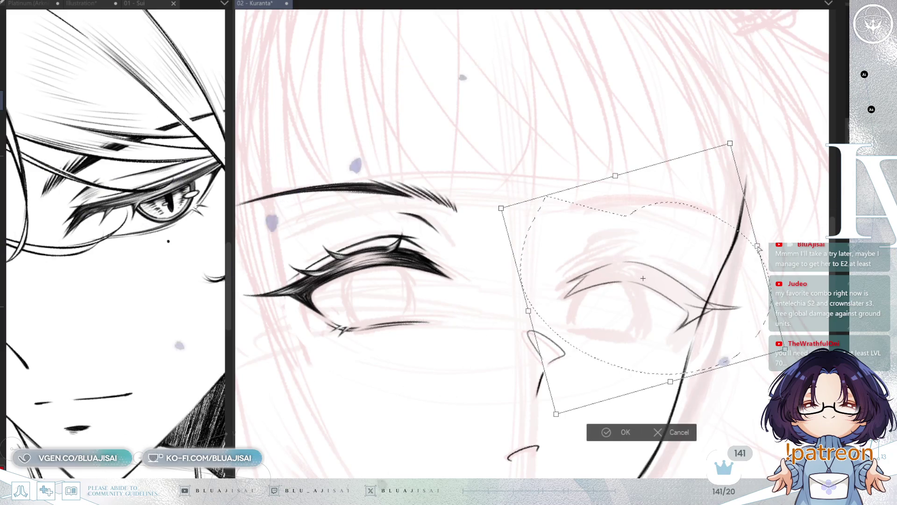
click(603, 433)
mouse_move(609, 387)
mouse_down()
mouse_move(612, 421)
mouse_move(647, 218)
mouse_up()
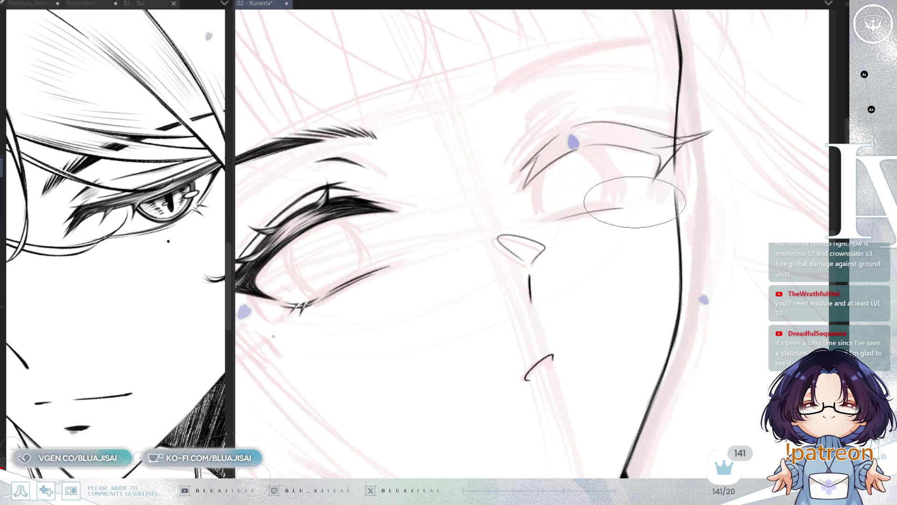
Check proportions in a mirrored view, then hatch dark tapered upper lashes on the second eye.
key(h)
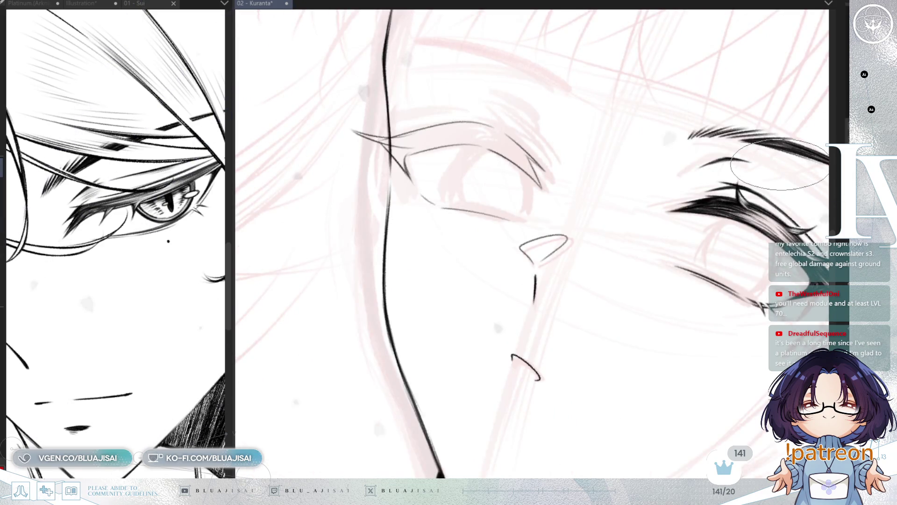
key(h)
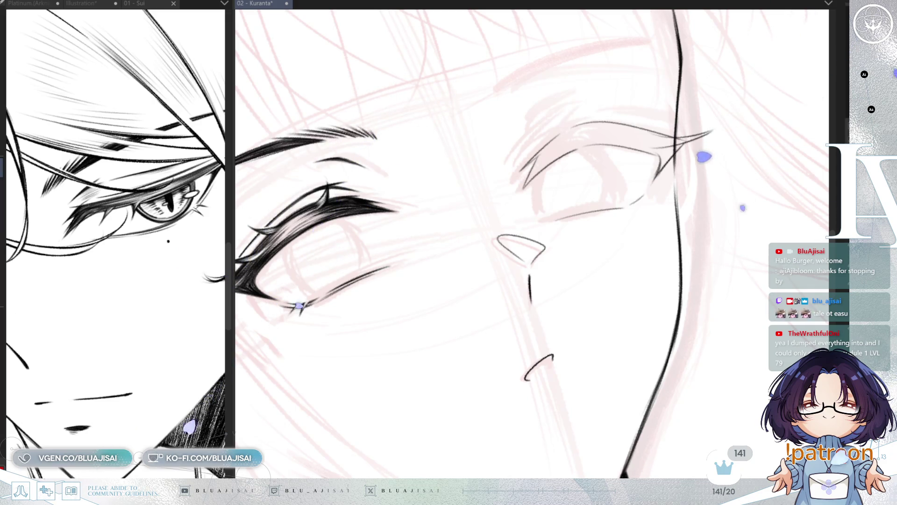
drag(617, 48, 537, 121)
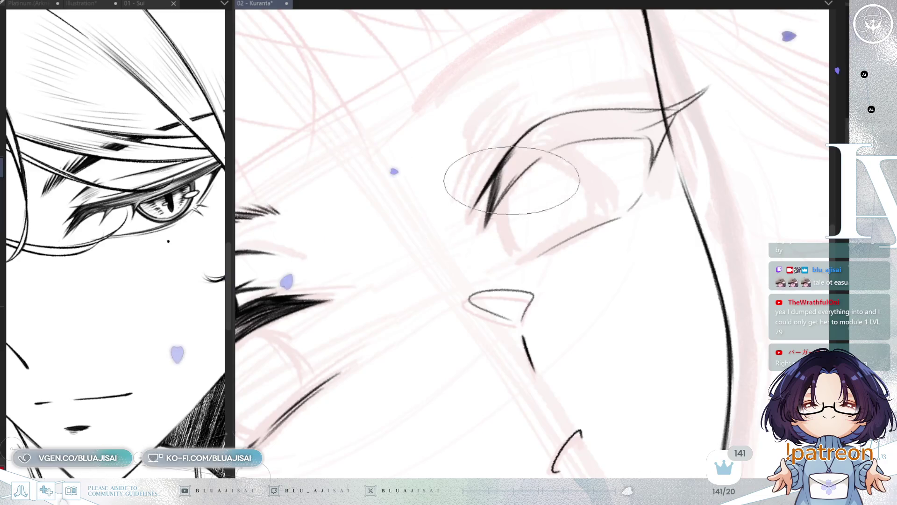
drag(528, 150, 496, 203)
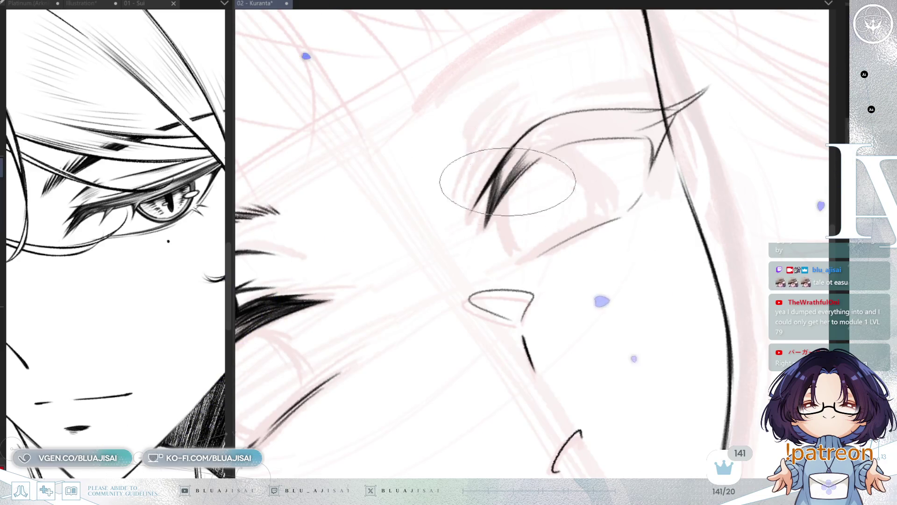
drag(528, 142, 505, 169)
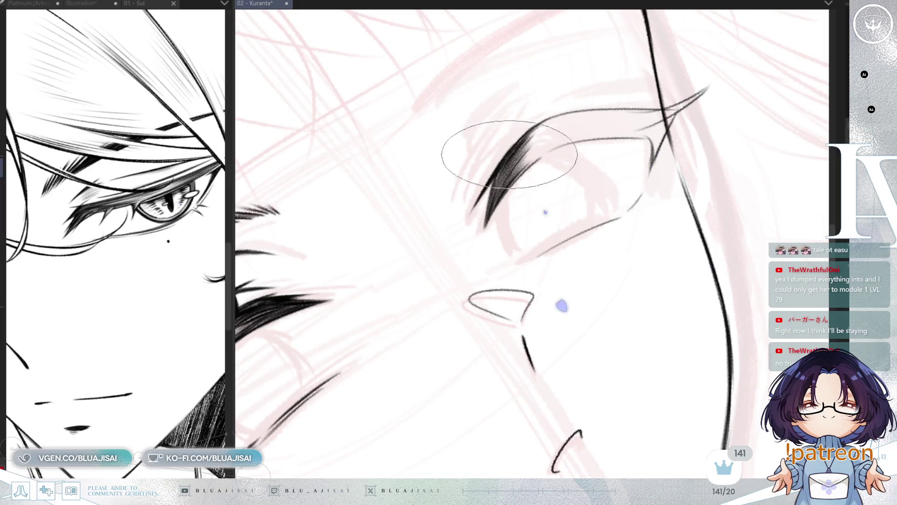
Ink the second eye's inner eyelid line and a thin upper lid stroke to thicken the lash line.
key(h)
key(minus)
key(minus)
key(minus)
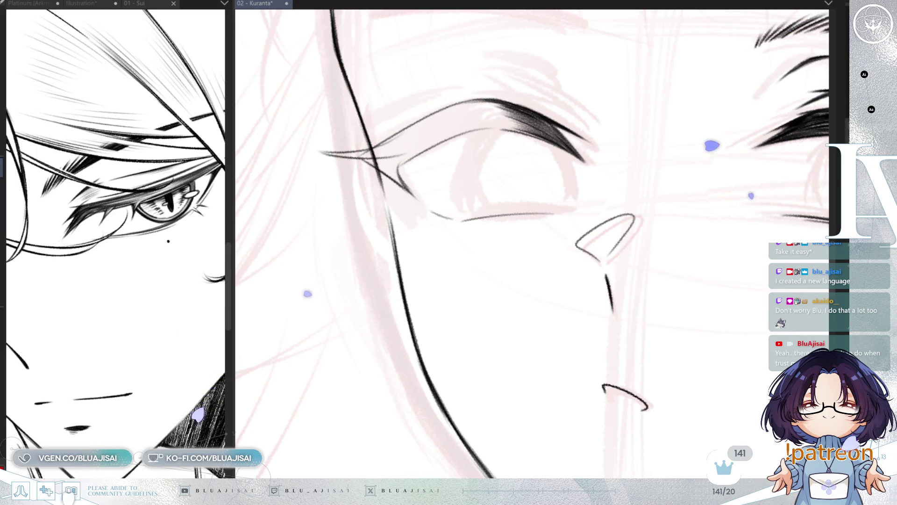
drag(411, 299, 357, 338)
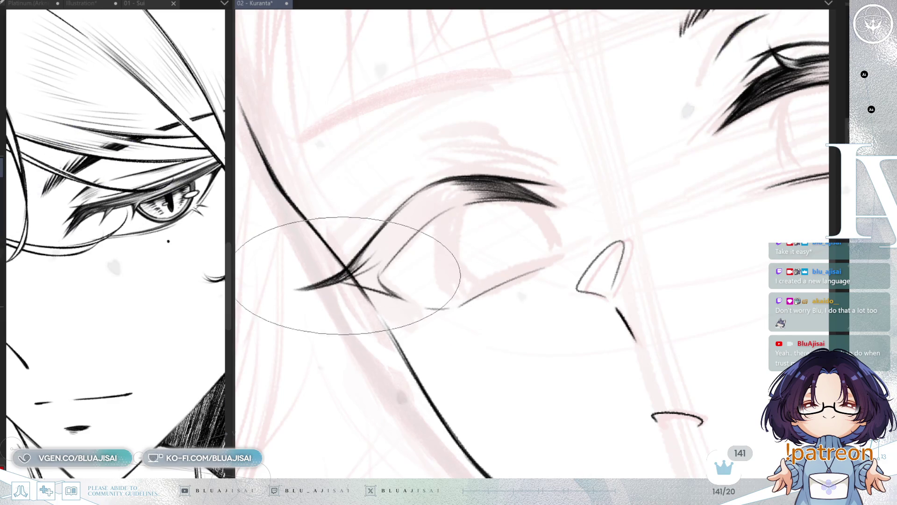
key(asciicircum)
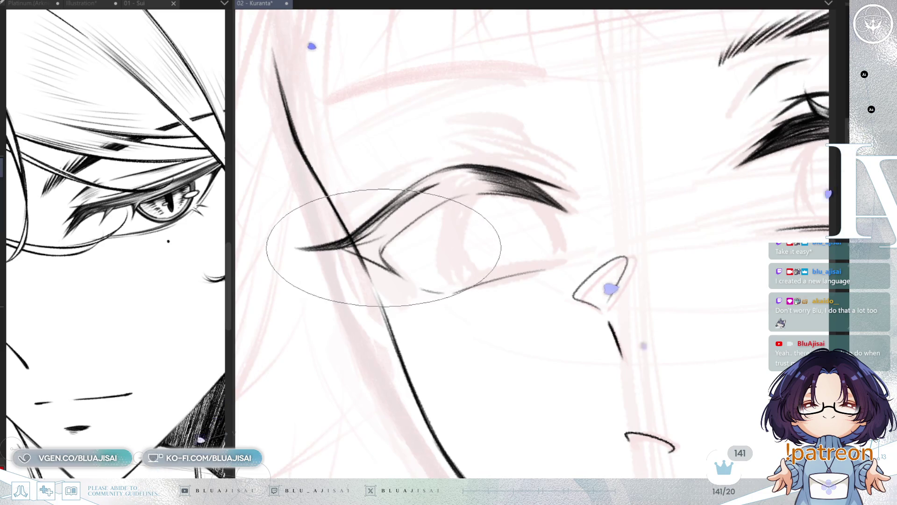
drag(381, 261, 446, 199)
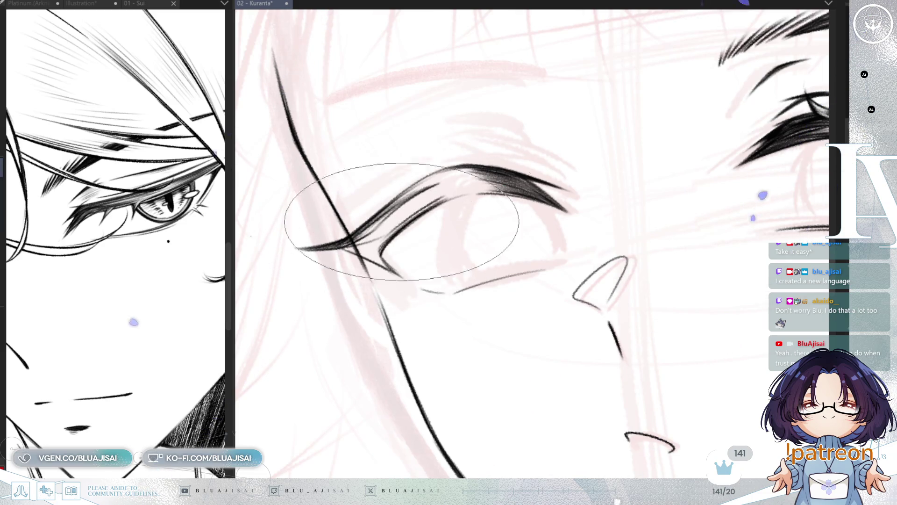
drag(382, 225, 456, 187)
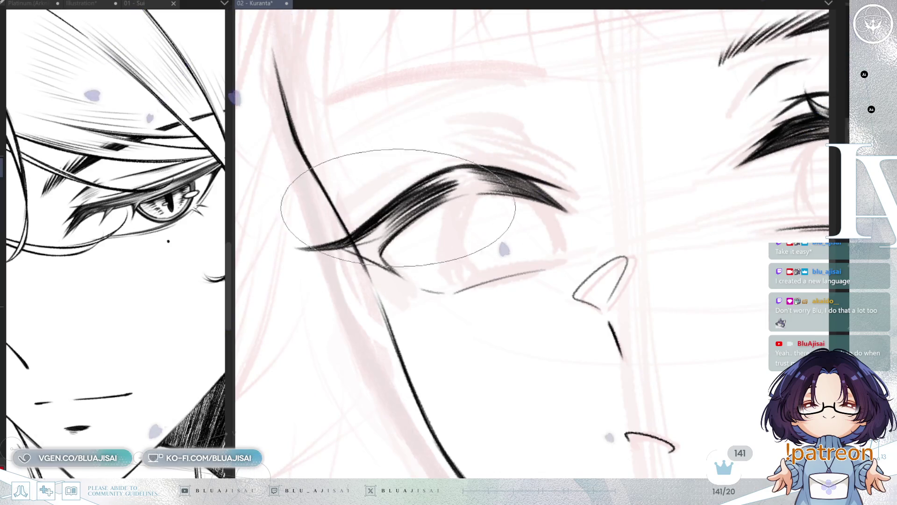
key(^)
key(h)
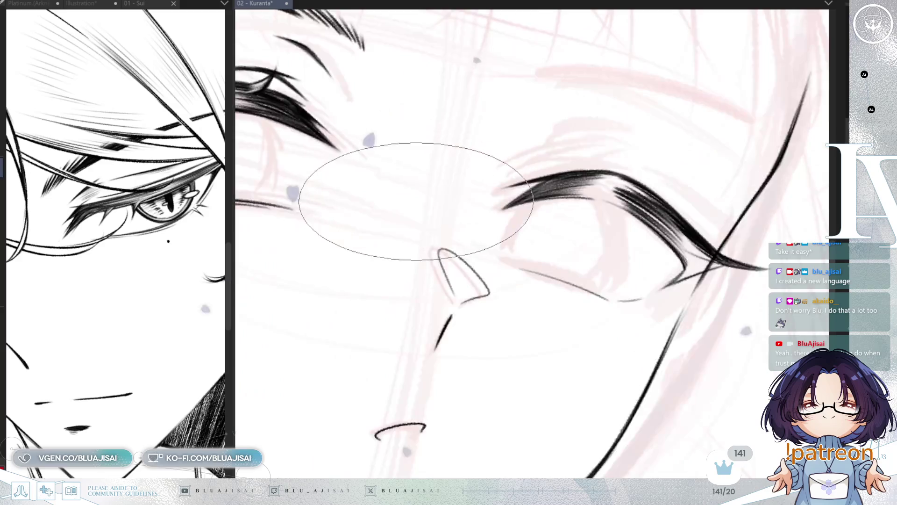
mouse_move(415, 202)
mouse_down()
mouse_move(575, 164)
mouse_move(504, 192)
mouse_up()
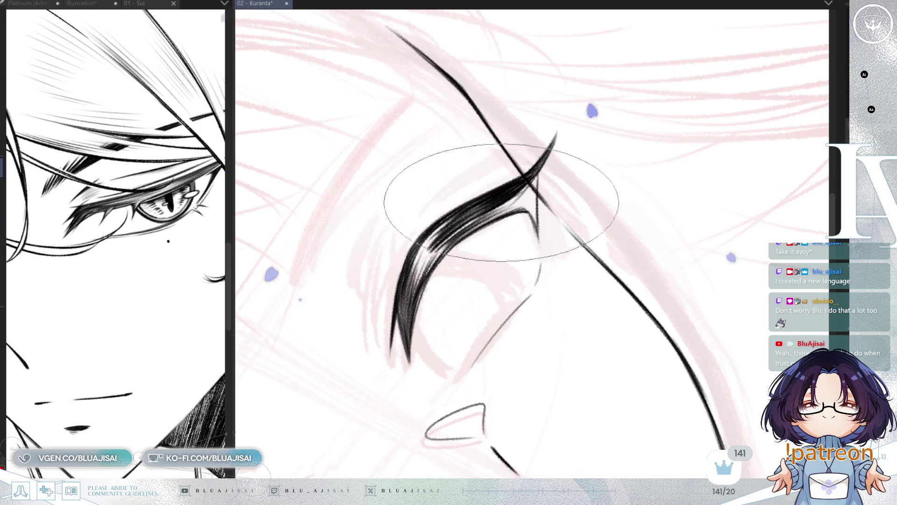
mouse_move(509, 176)
mouse_down()
mouse_move(548, 137)
mouse_move(583, 180)
mouse_up()
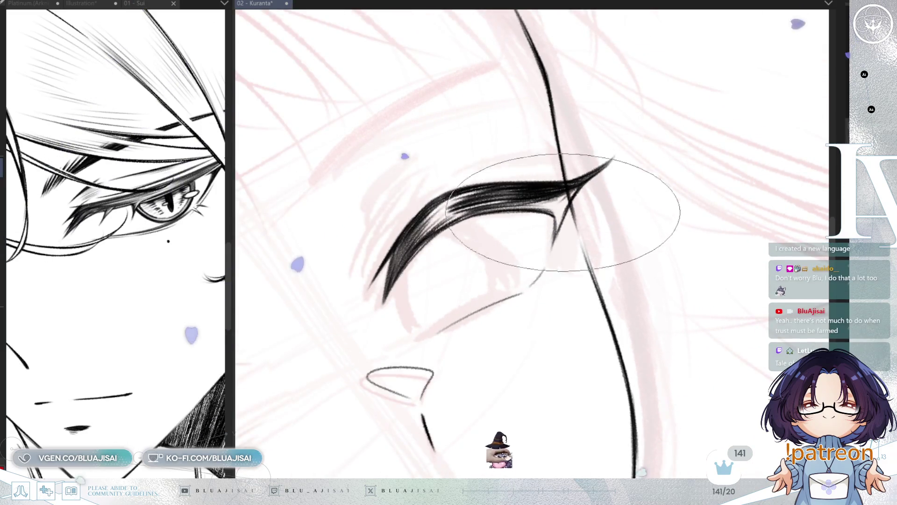
mouse_move(556, 210)
mouse_down()
mouse_move(530, 184)
mouse_move(516, 190)
mouse_move(519, 154)
mouse_move(500, 141)
mouse_up()
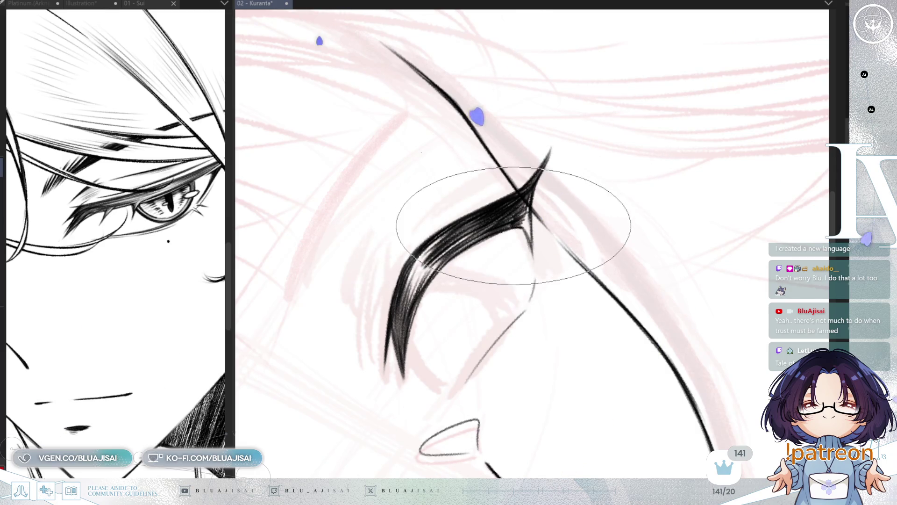
drag(512, 225, 553, 210)
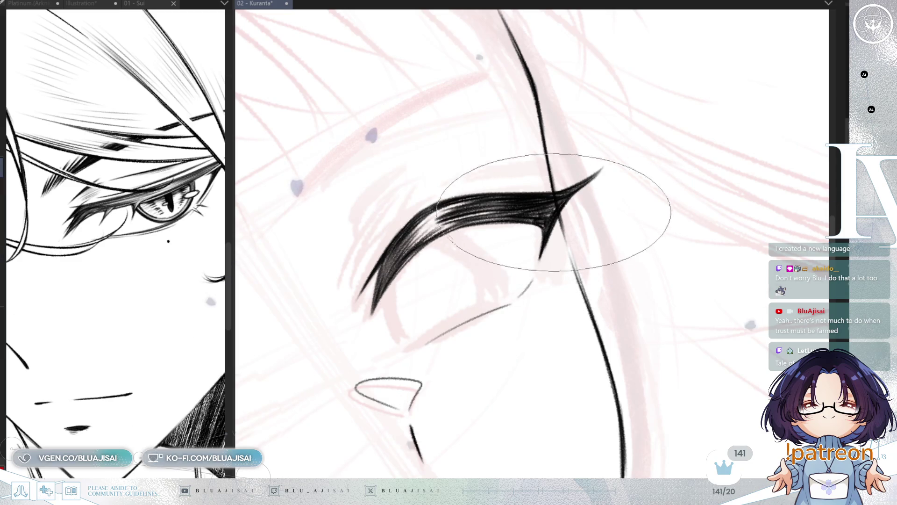
scroll(602, 172, down, 4)
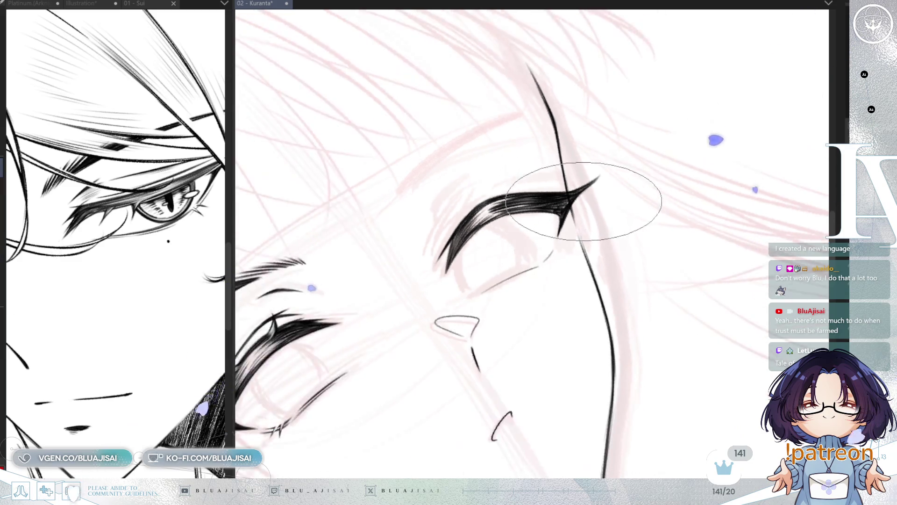
key(minus)
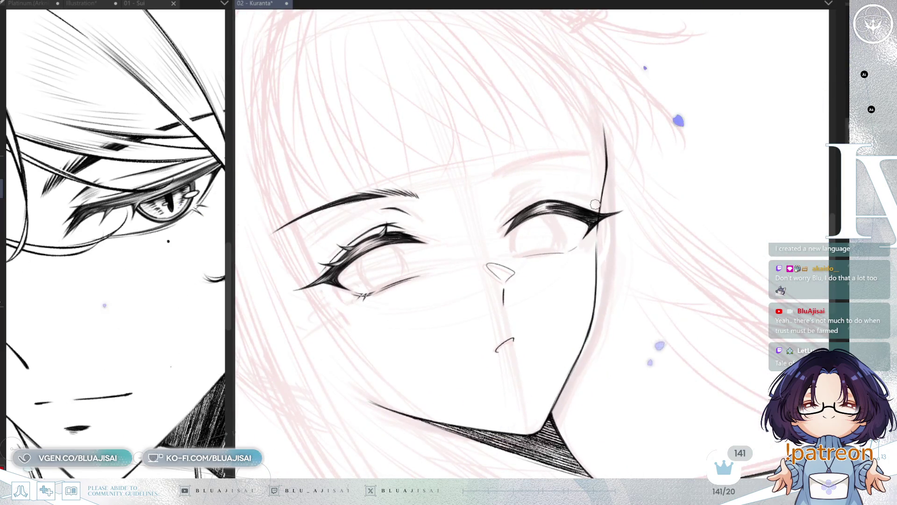
Zoom in and rotate the view onto the right eye.
scroll(596, 186, up, 2)
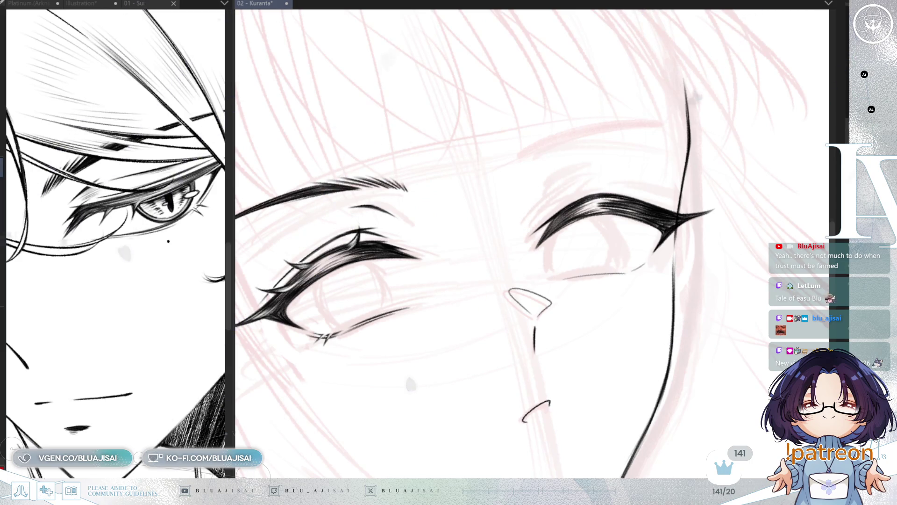
mouse_move(594, 206)
mouse_down()
mouse_move(555, 205)
mouse_move(491, 244)
mouse_up()
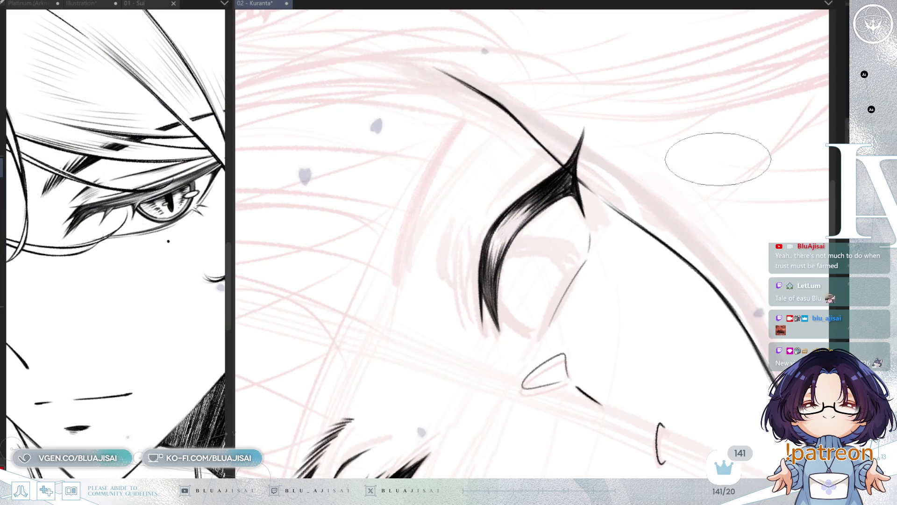
Tilt and zoom the view around the right eye to level it, then zoom out to the whole face.
key(asciicircum)
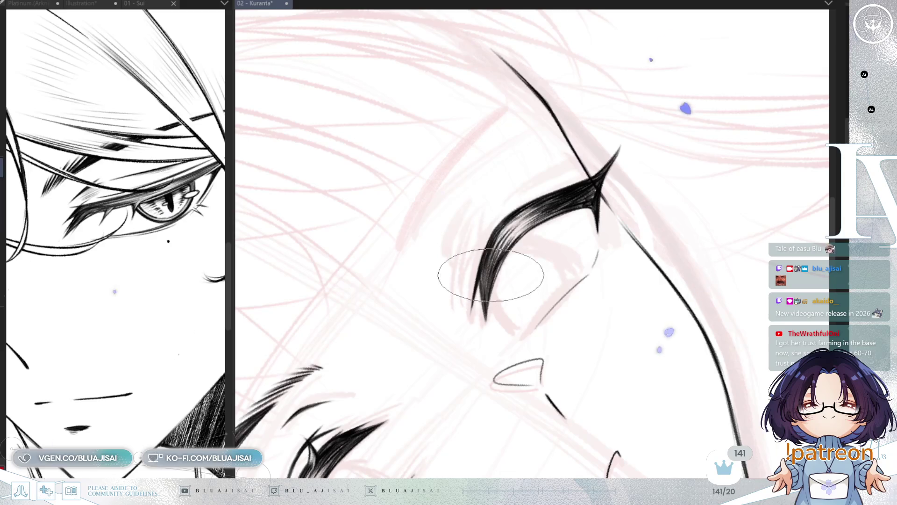
key(minus)
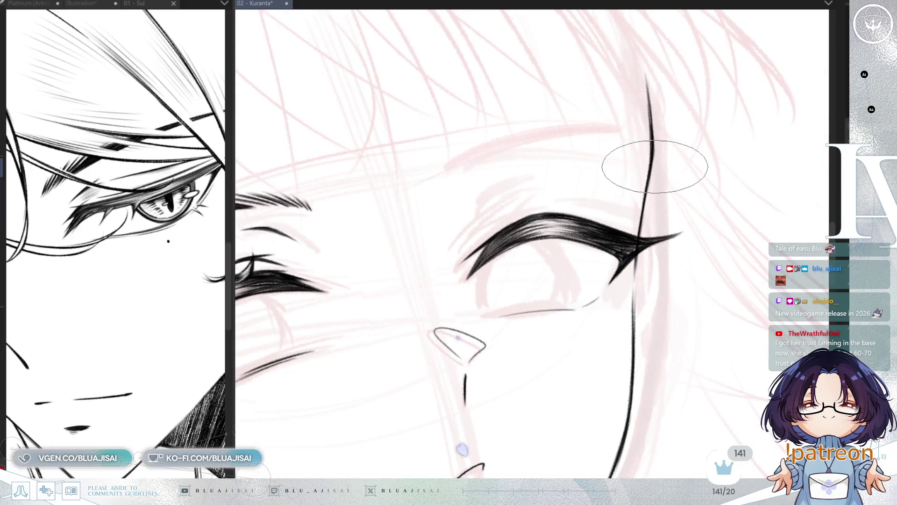
scroll(652, 168, down, 3)
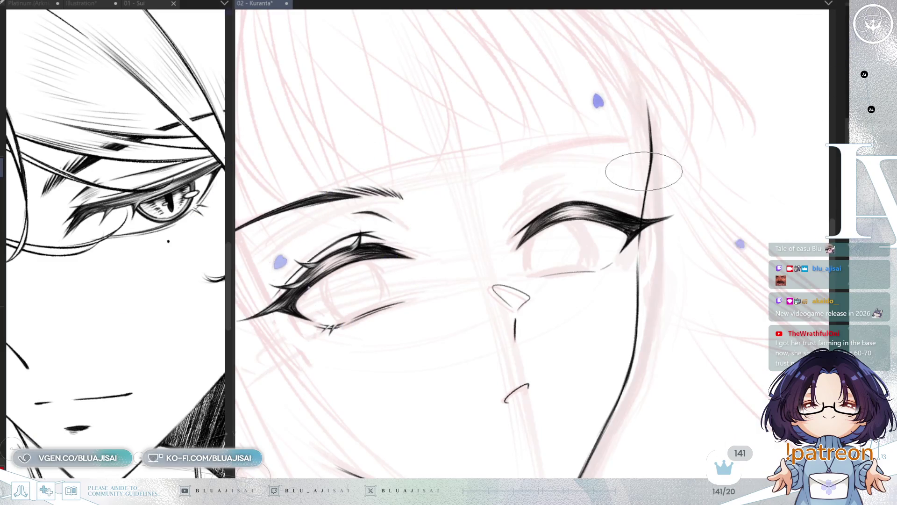
key(asciicircum)
scroll(522, 234, up, 3)
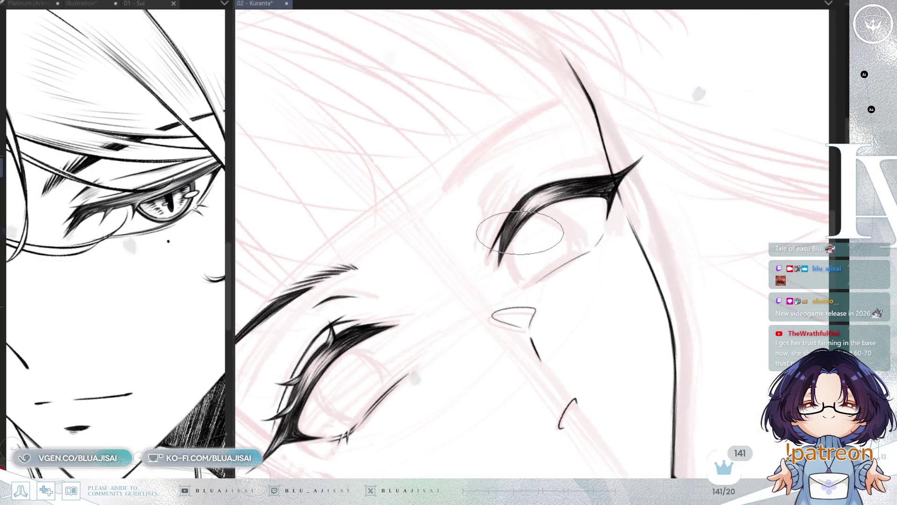
key(minus)
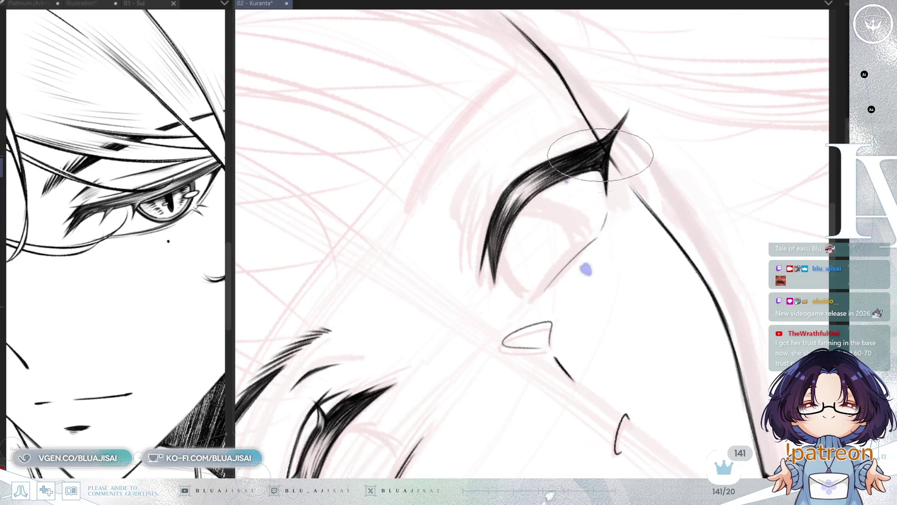
key(asciicircum)
key(ctrl+minus)
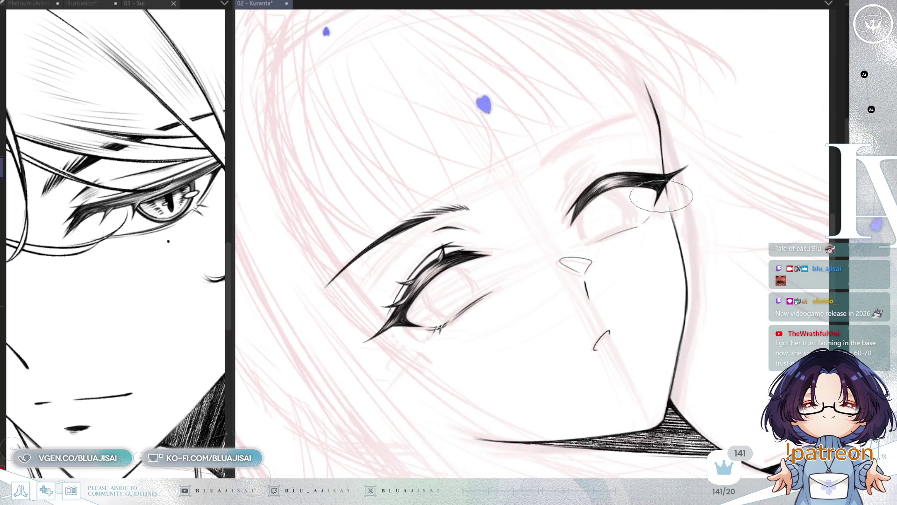
key(asciicircum)
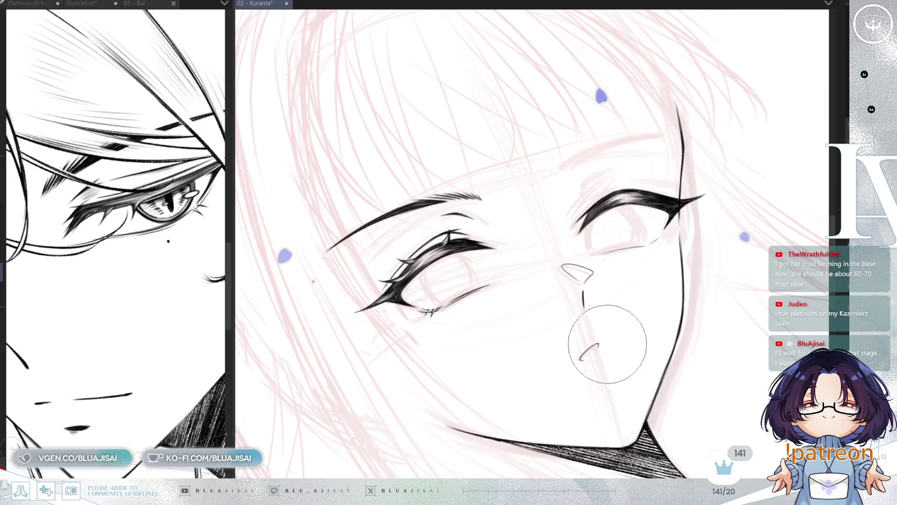
With a smaller brush, ink a short curved stroke along the mouth line.
key([)
key([)
key([)
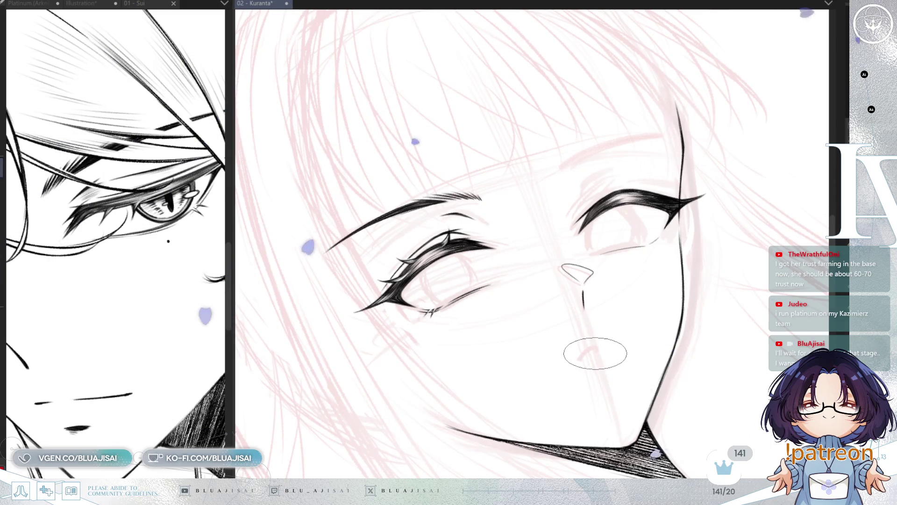
drag(579, 358, 598, 352)
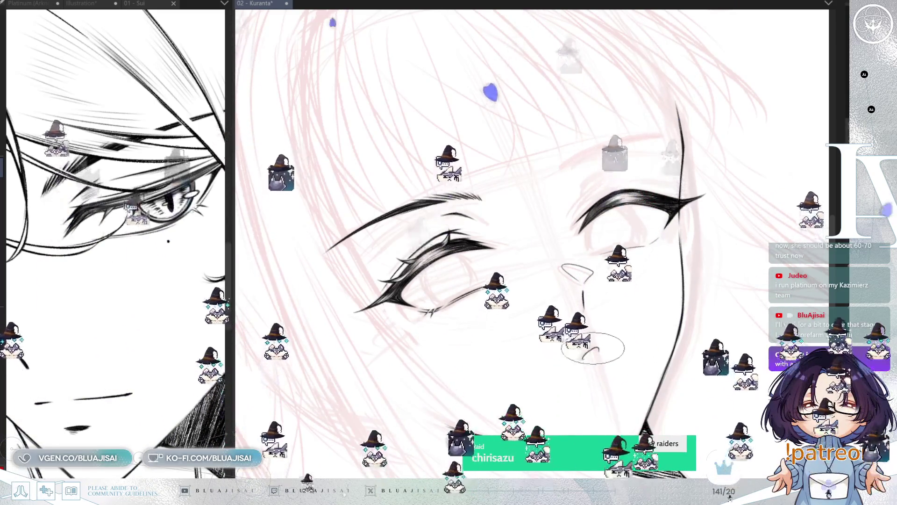
Zoom out and save the Kuranta illustration with Ctrl+S.
scroll(584, 359, down, 3)
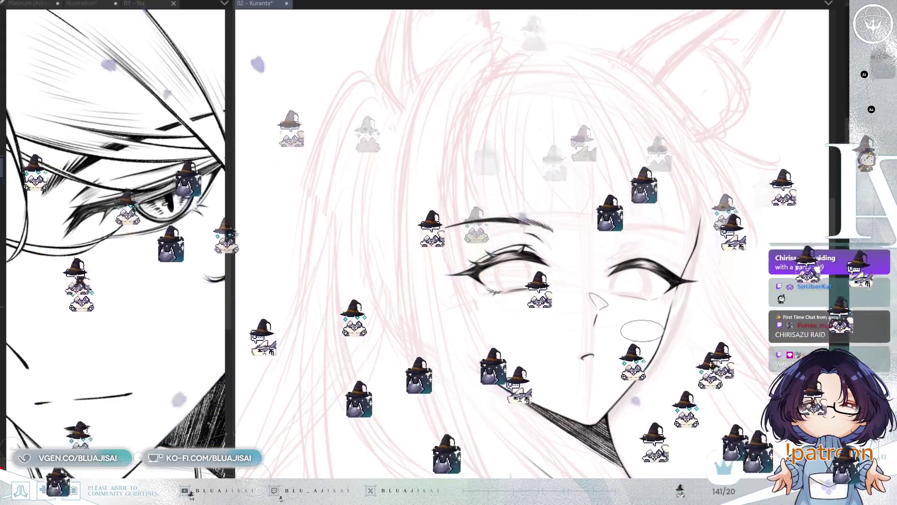
key(ctrl+s)
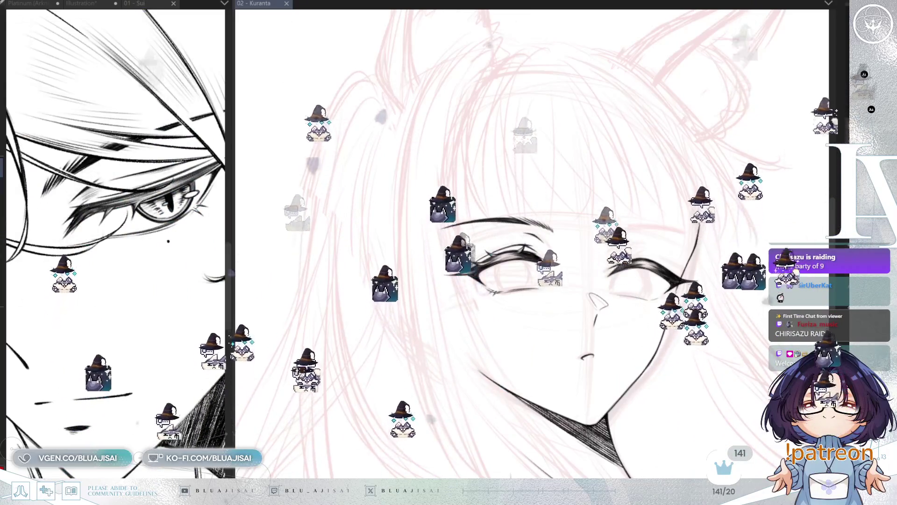
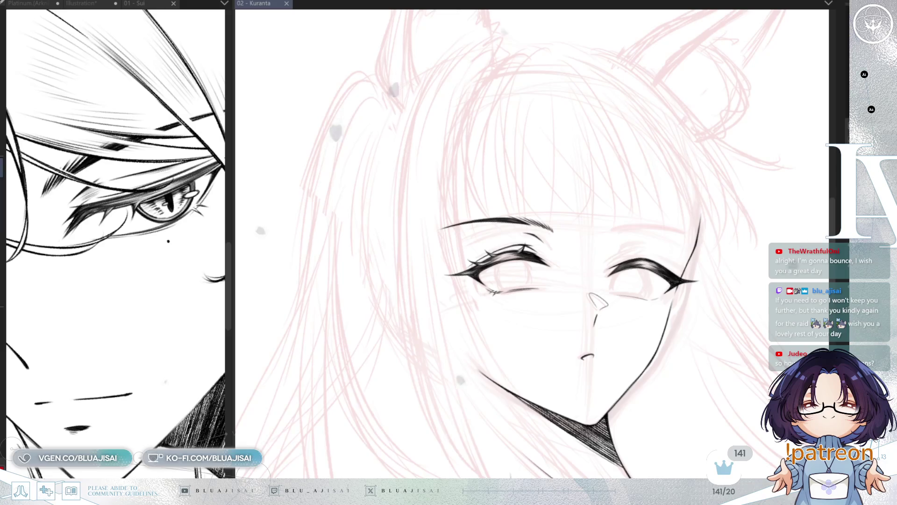
Zoom in on the eyes to prepare for inking lash details.
scroll(656, 280, up, 2)
scroll(657, 280, up, 1)
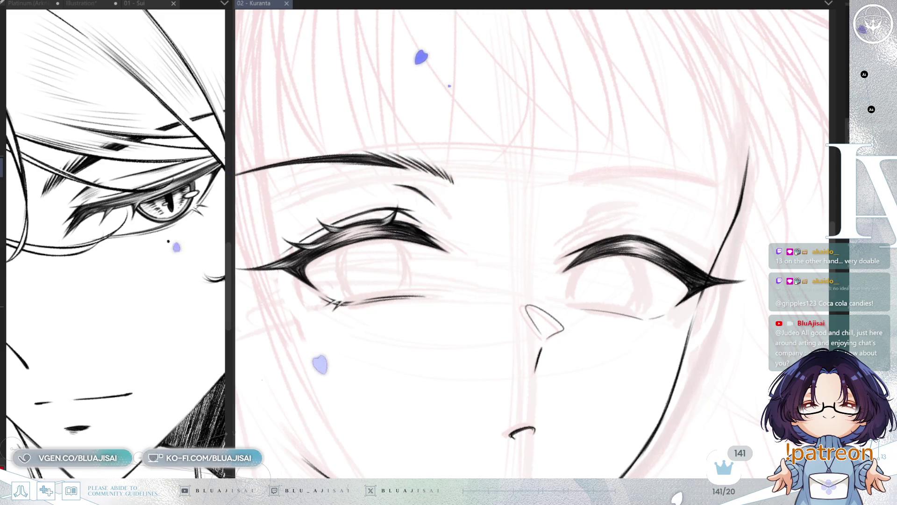
Lasso the right eye's upper lash line and reshape it with a transform.
drag(632, 179, 651, 284)
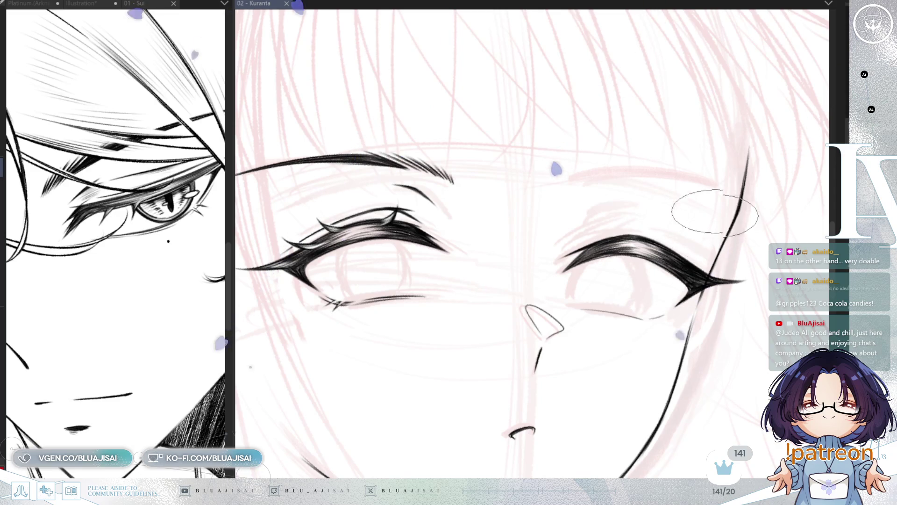
drag(679, 211, 717, 226)
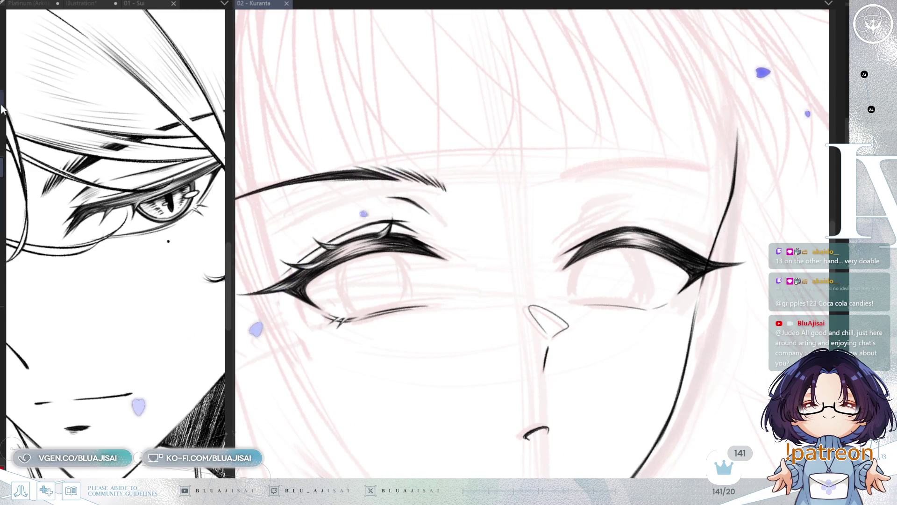
mouse_move(705, 262)
mouse_down()
mouse_move(632, 260)
mouse_move(608, 197)
mouse_up()
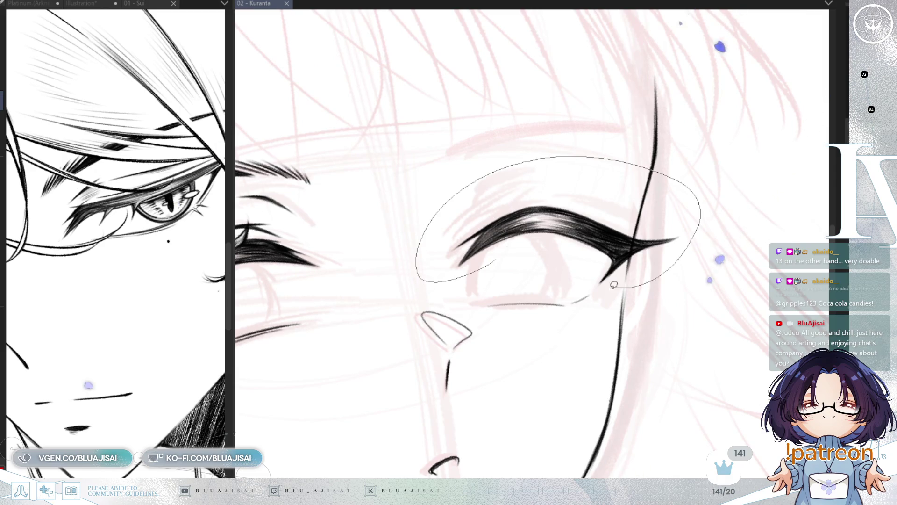
drag(616, 284, 588, 285)
key(ctrl+t)
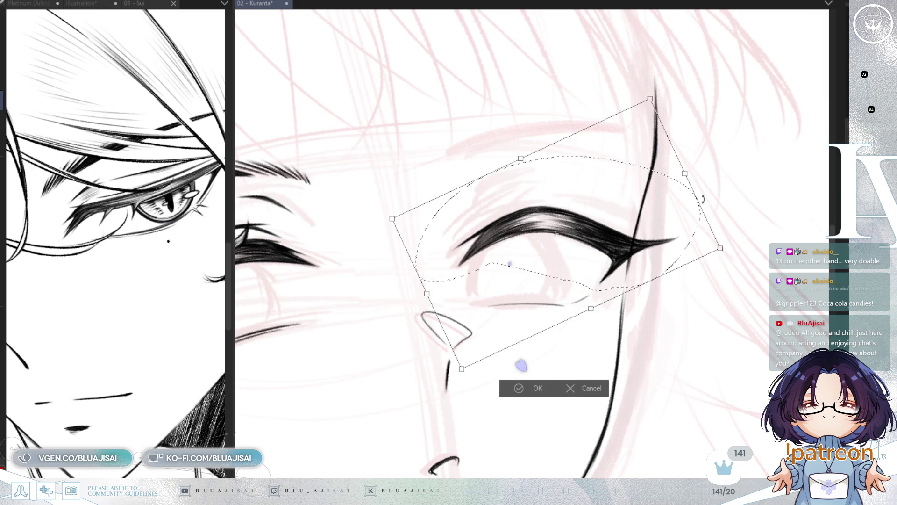
drag(685, 174, 683, 173)
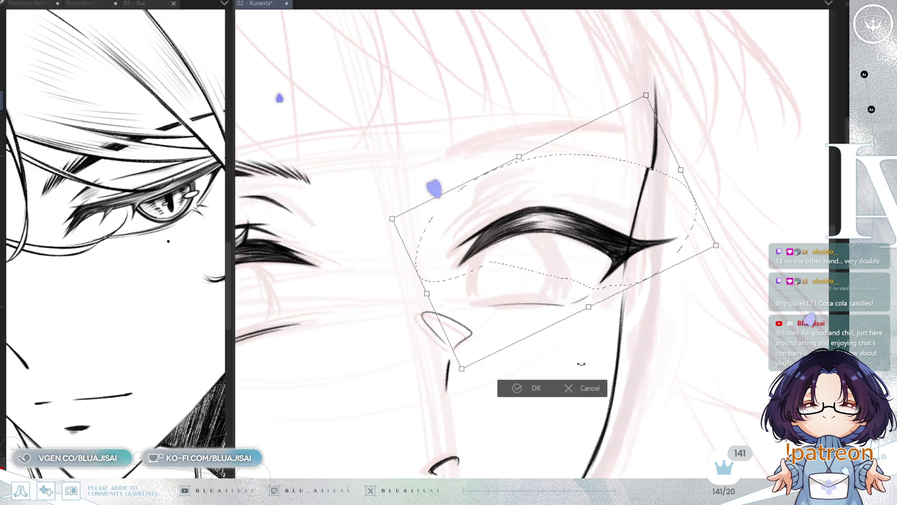
key(Return)
Compare before and after, then re-transform to tilt the lash's outer end upward.
key(ctrl+z)
key(ctrl+y)
key(ctrl+t)
drag(685, 175, 685, 169)
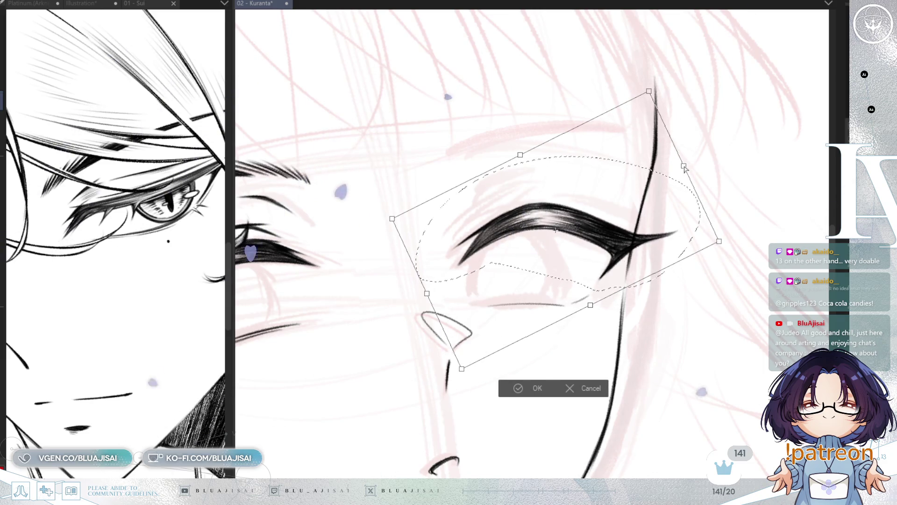
click(521, 387)
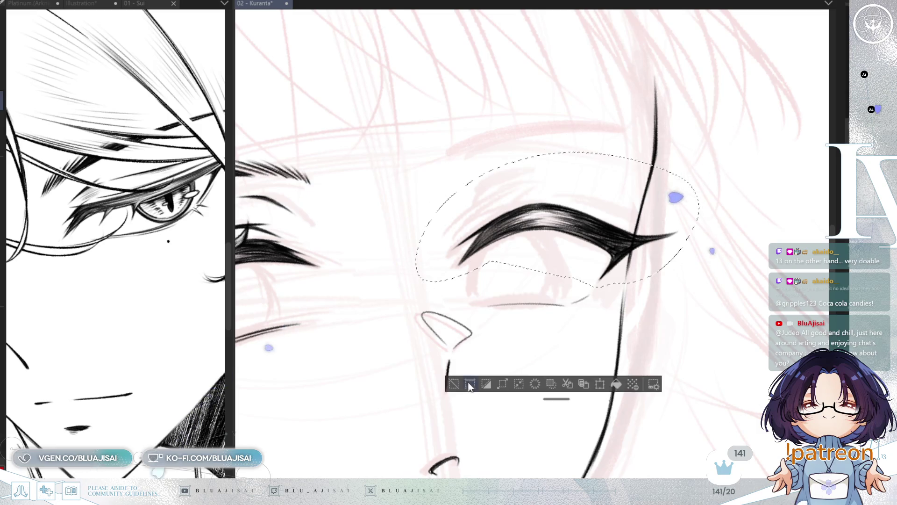
key(ctrl+d)
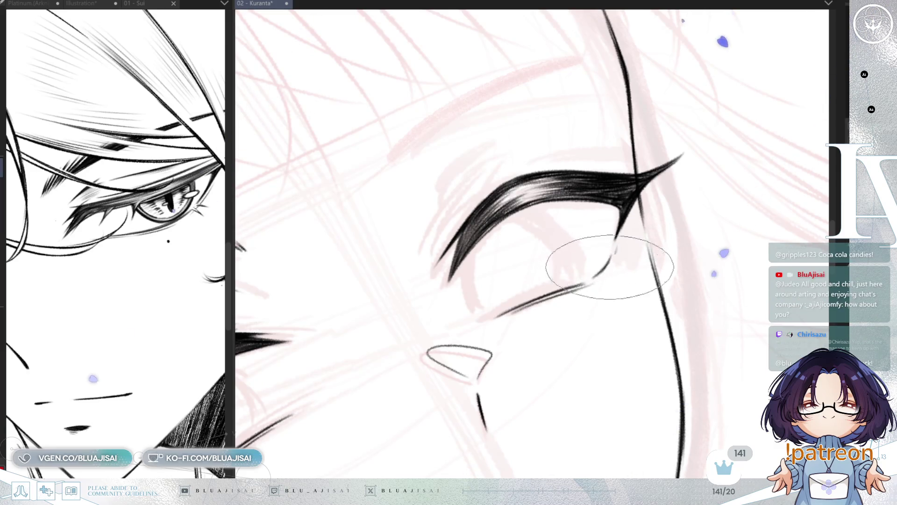
Rotate and pan the view until the eyebrow is level and the other eye shows.
mouse_move(625, 254)
mouse_down()
mouse_move(551, 260)
mouse_move(481, 176)
mouse_up()
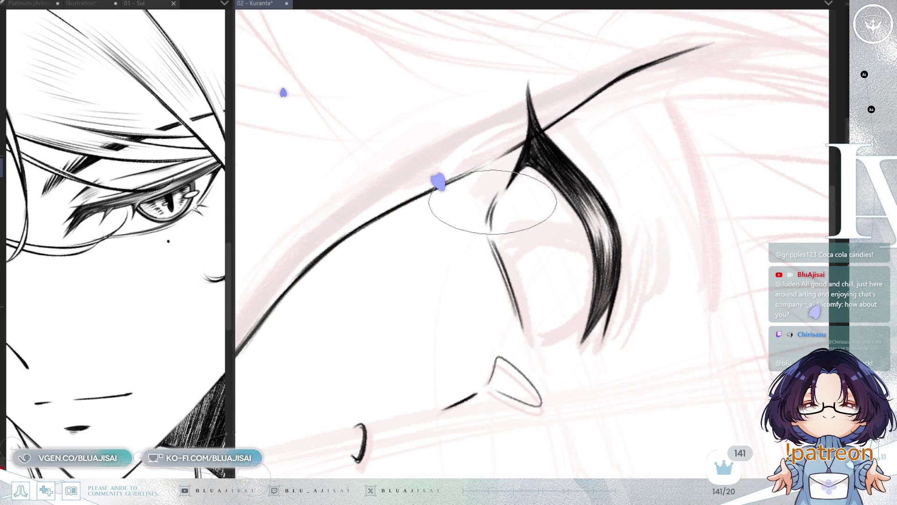
mouse_move(490, 226)
mouse_down()
mouse_move(498, 201)
mouse_move(536, 209)
mouse_move(685, 17)
mouse_up()
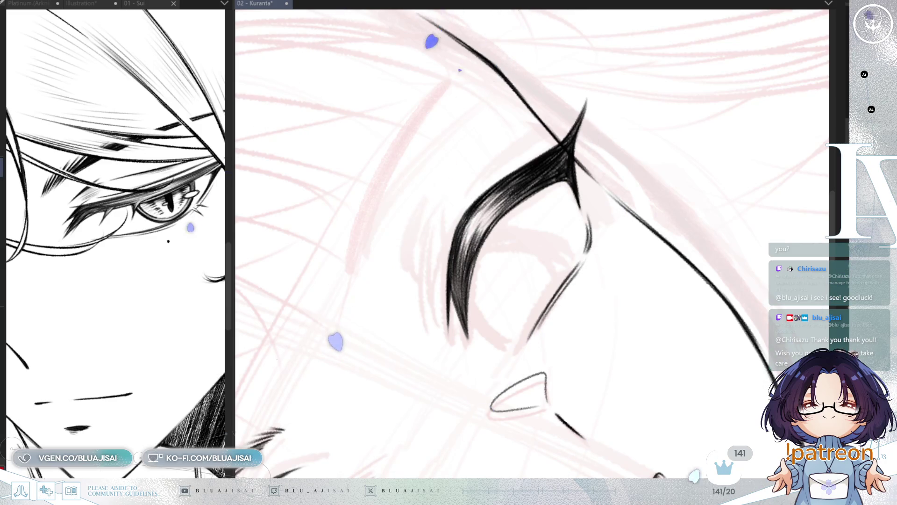
drag(593, 217, 601, 203)
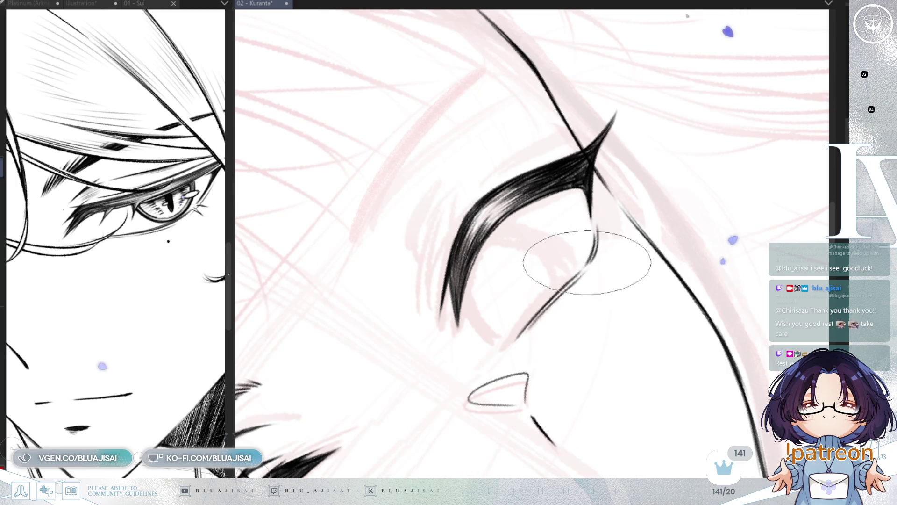
key(asciicircum)
key(asciicircum)
key(asciicircum)
mouse_move(560, 257)
mouse_down()
mouse_move(681, 232)
mouse_move(540, 271)
mouse_move(450, 261)
mouse_up()
scroll(683, 232, down, 2)
scroll(450, 260, up, 2)
key(minus)
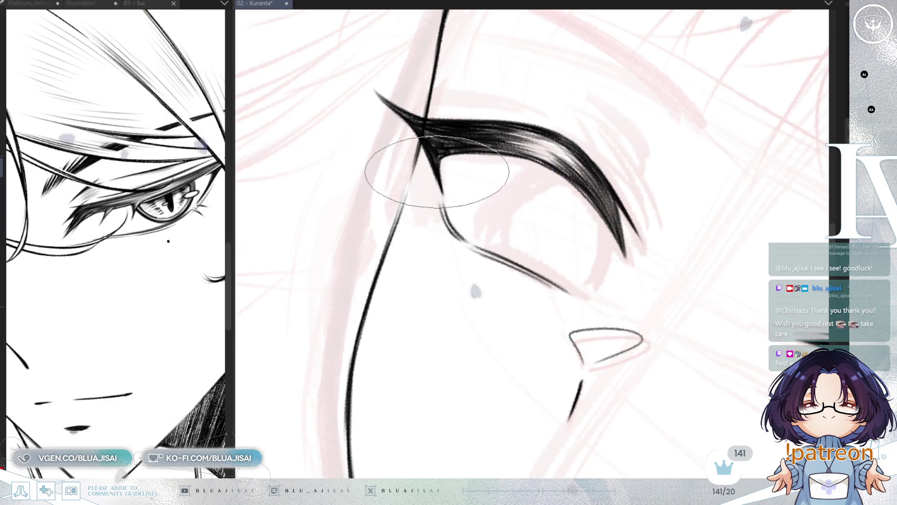
key(equal)
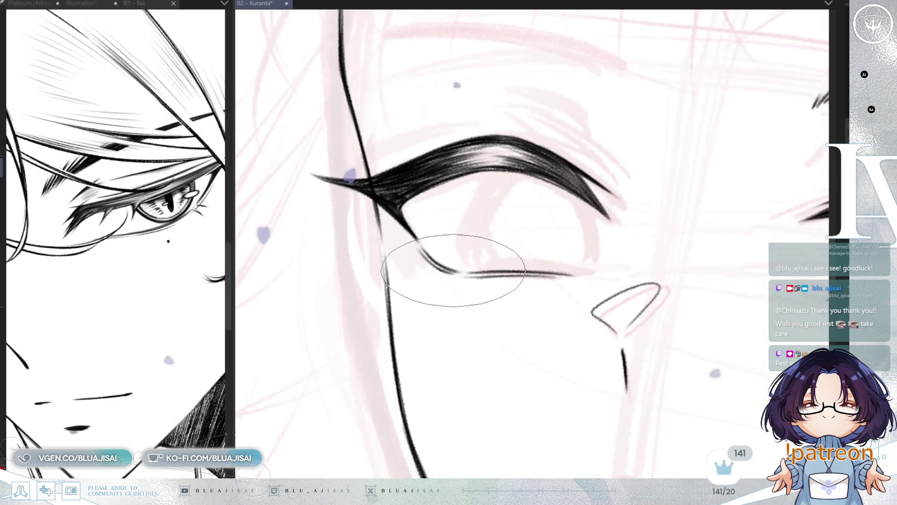
Ink a small lash tick at the lower lid's outer corner, then reframe over the face.
drag(422, 265, 440, 271)
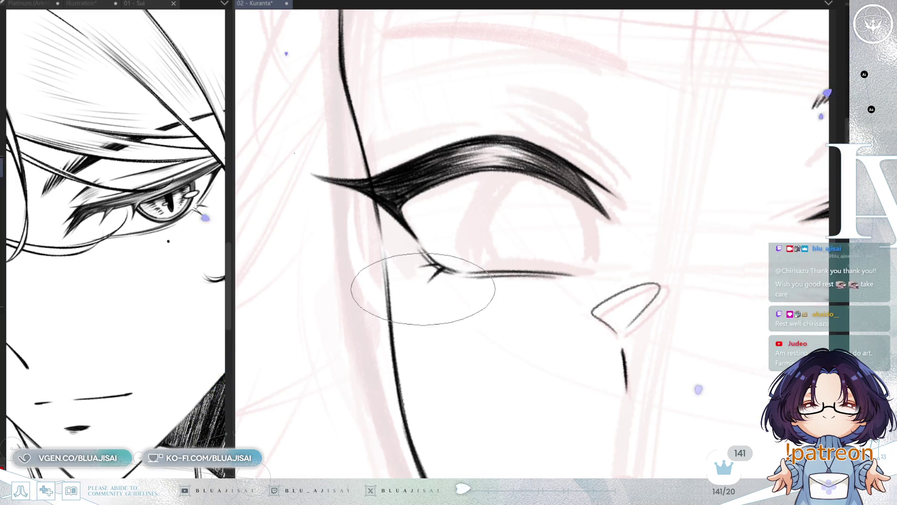
key(minus)
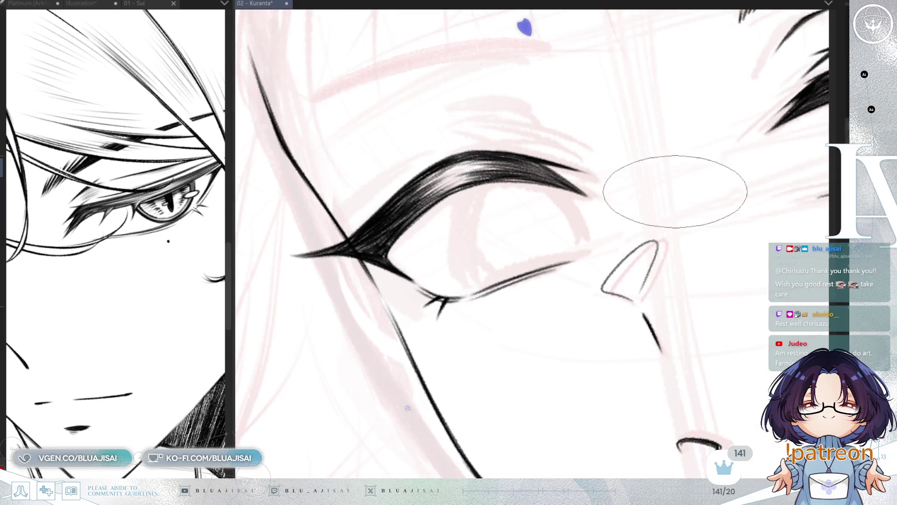
scroll(424, 247, down, 1)
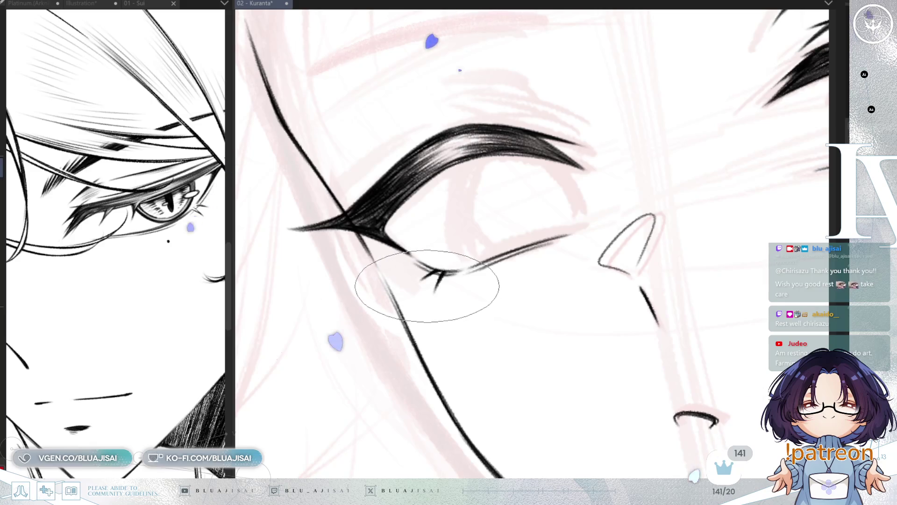
key(minus)
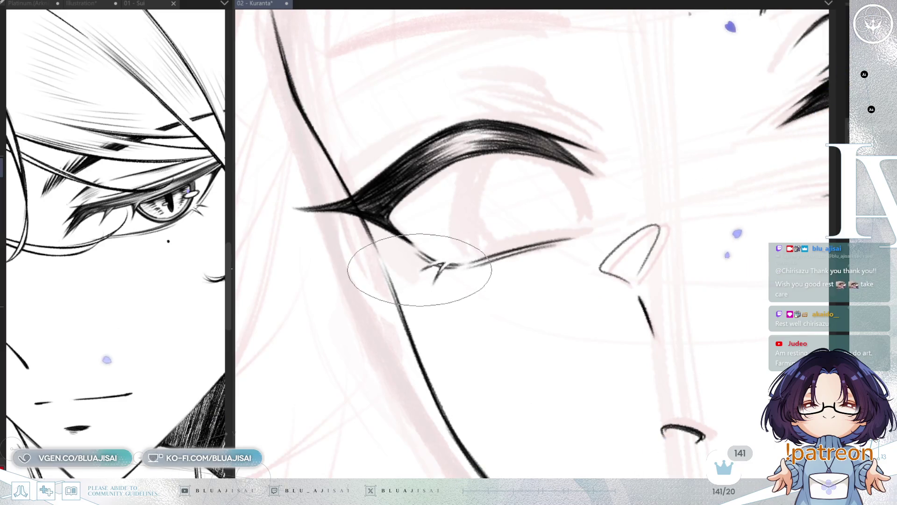
scroll(443, 265, down, 5)
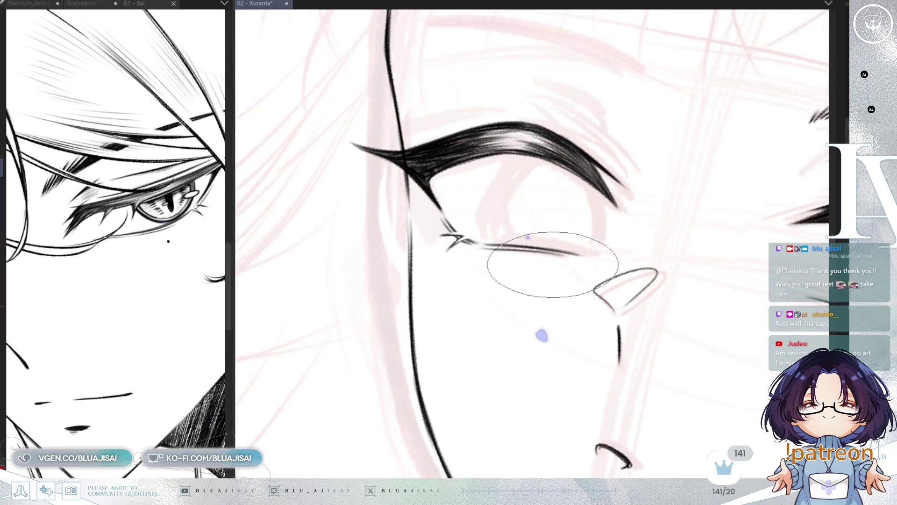
mouse_move(644, 324)
mouse_down()
mouse_move(530, 254)
mouse_move(509, 278)
mouse_move(525, 294)
mouse_up()
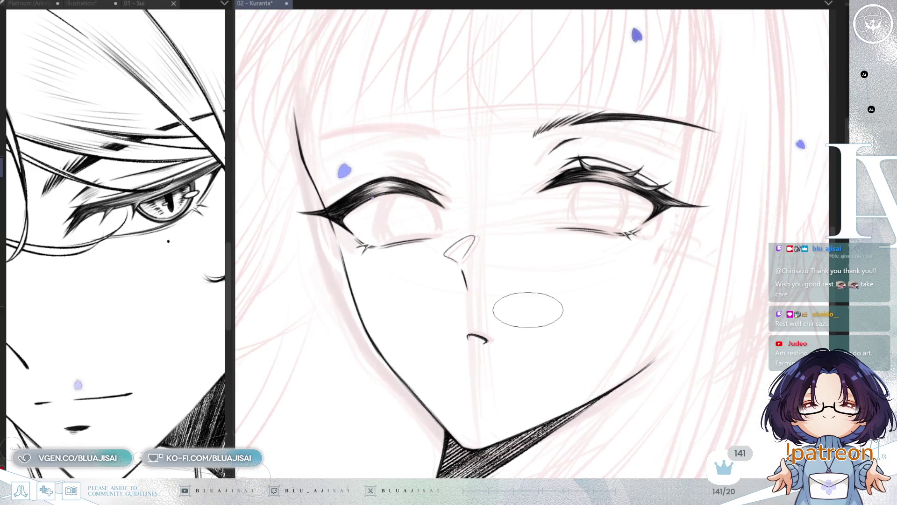
Add two short curved lashes above the right eyelid.
scroll(526, 309, up, 4)
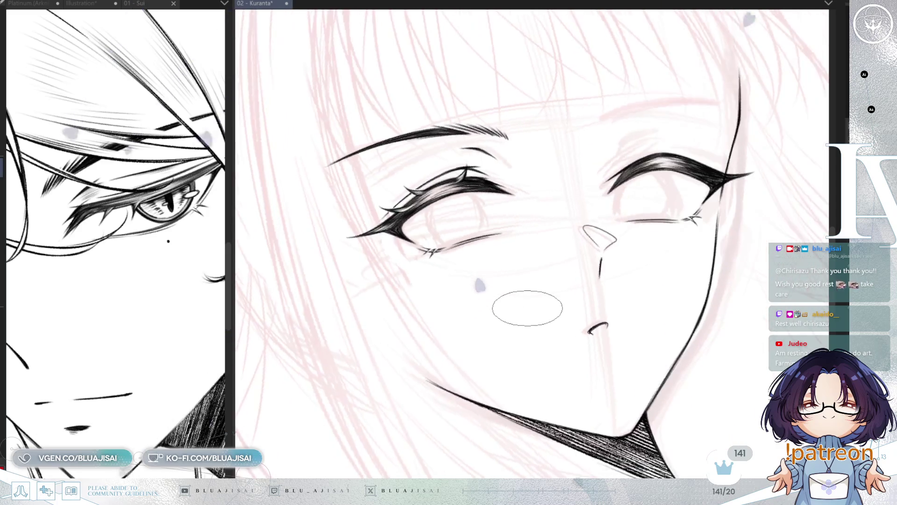
scroll(632, 155, up, 2)
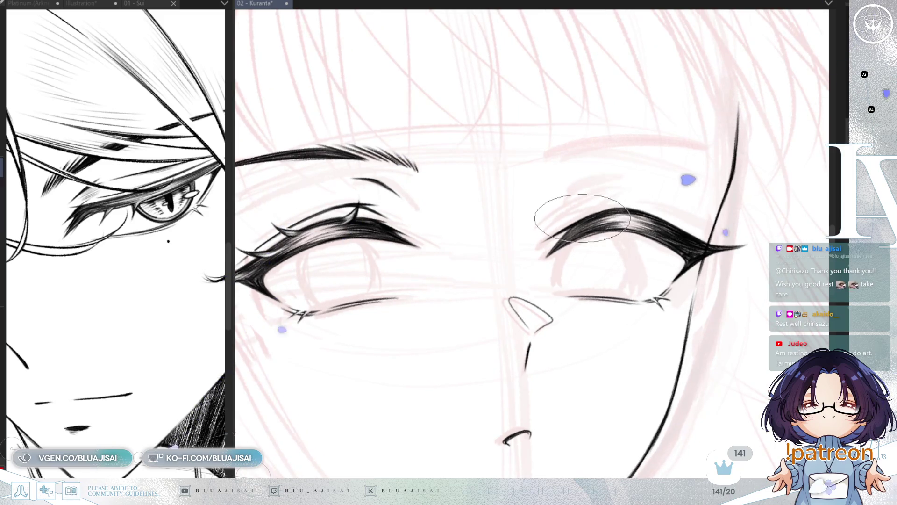
drag(601, 195, 594, 210)
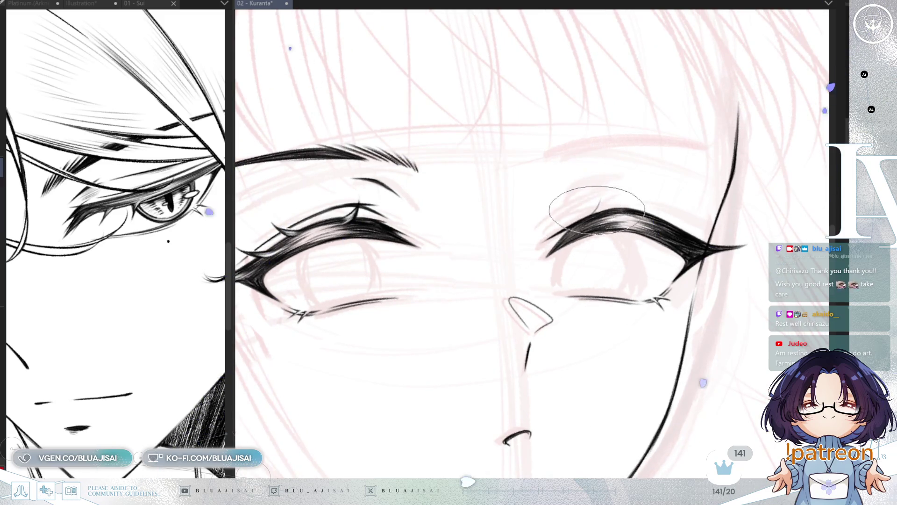
drag(652, 203, 645, 210)
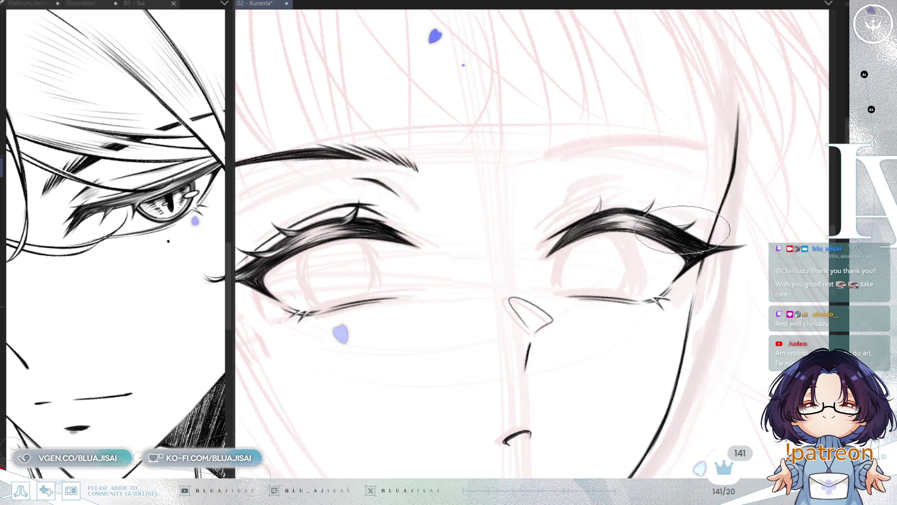
Lengthen and thicken a small upper lash, then level the view so both eyes align.
scroll(683, 229, up, 5)
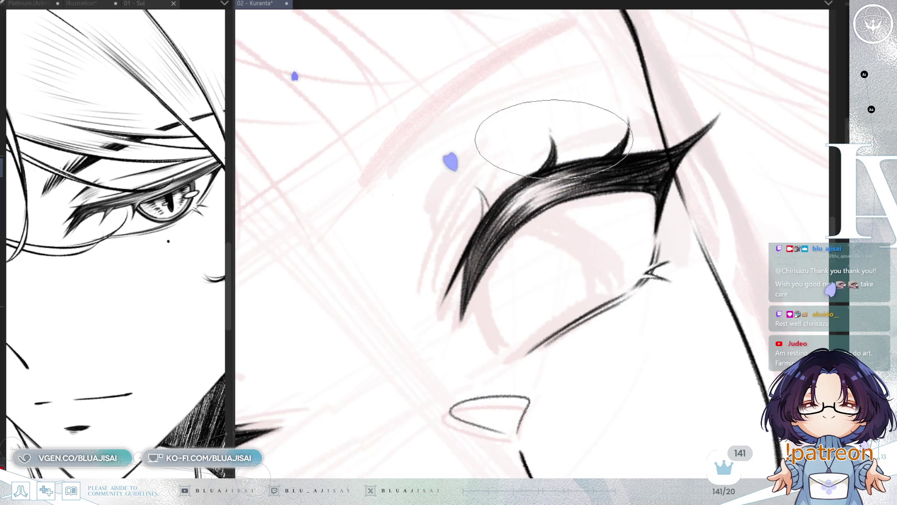
key(r)
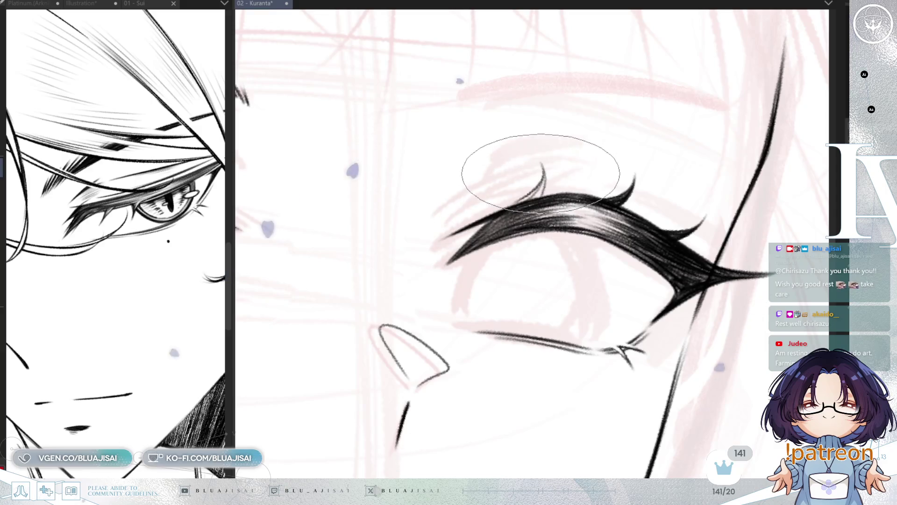
drag(542, 164, 535, 190)
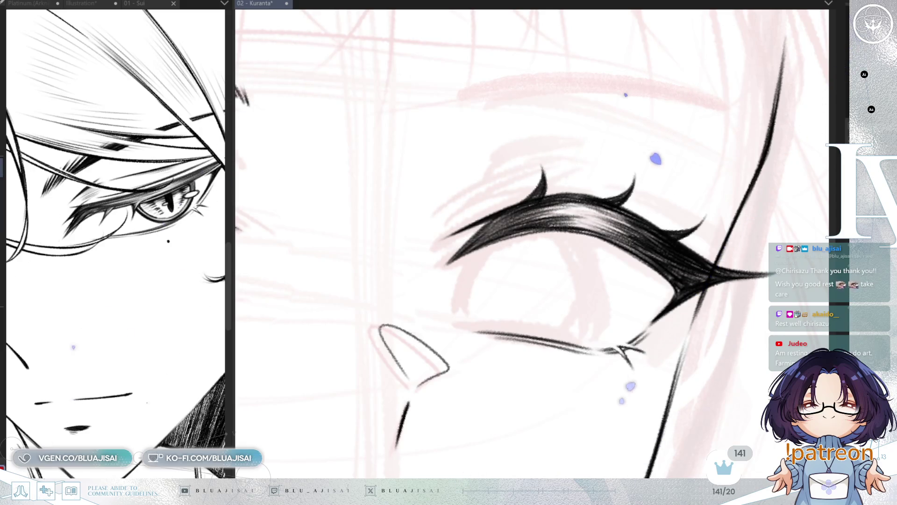
key(minus)
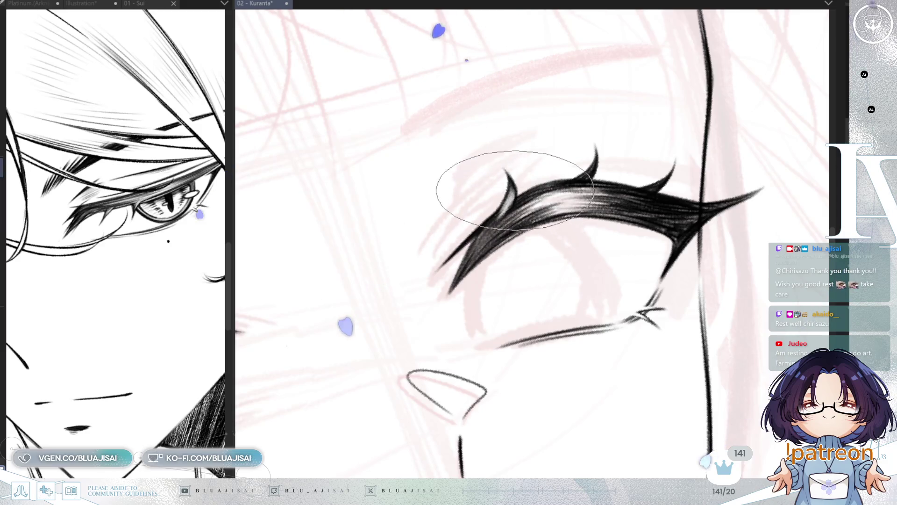
key(minus)
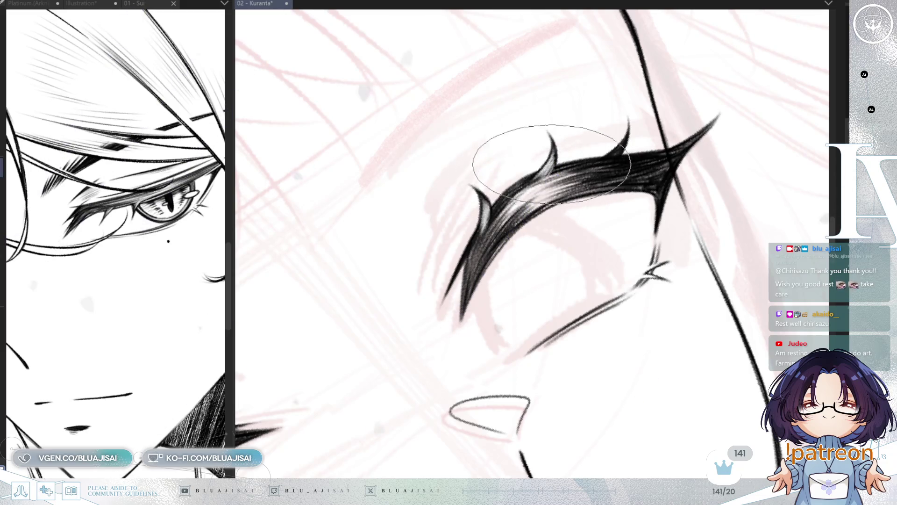
key(minus)
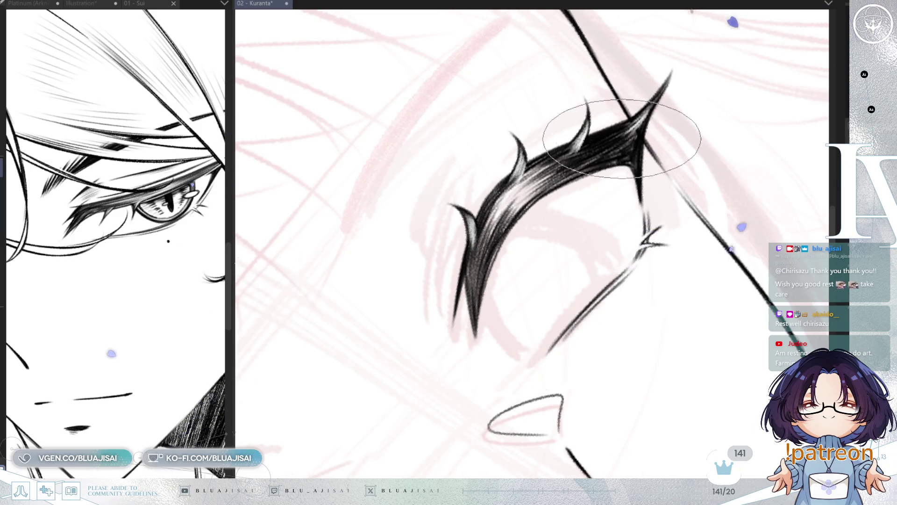
scroll(692, 99, down, 2)
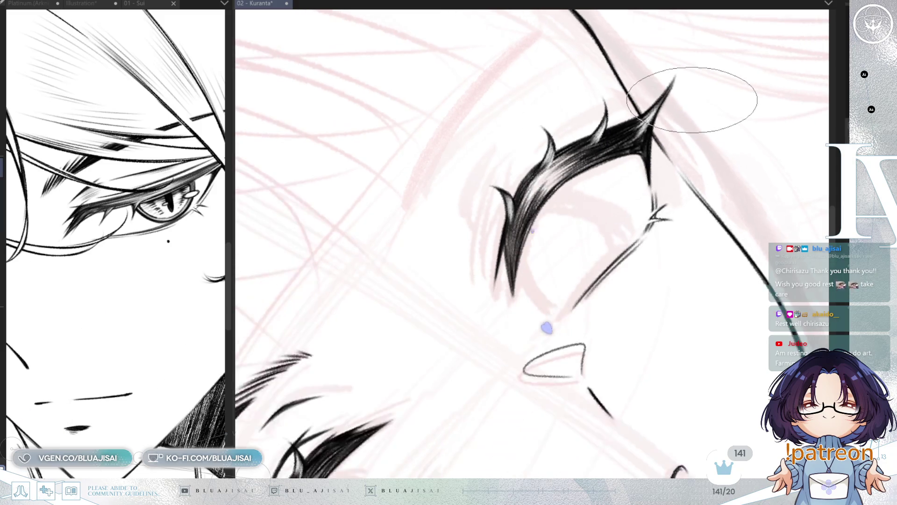
scroll(692, 100, down, 2)
key(asciicircum)
key(asciicircum)
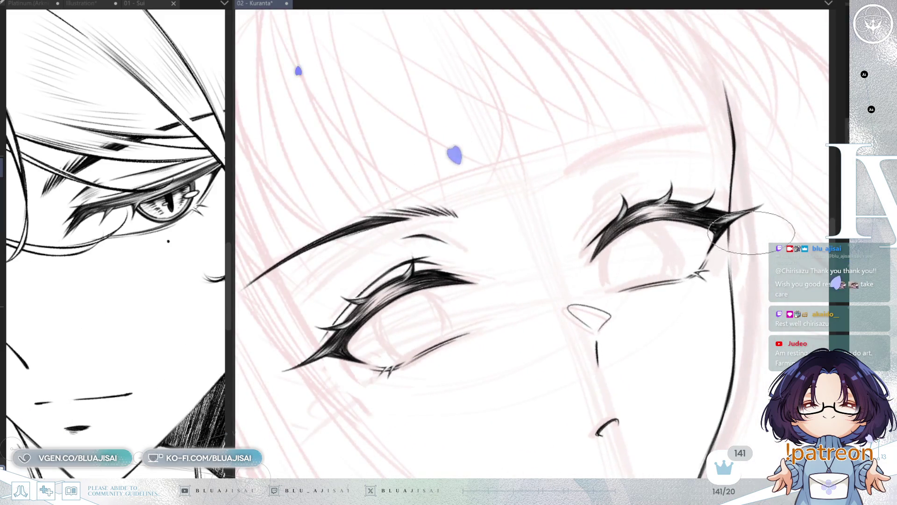
scroll(591, 244, up, 2)
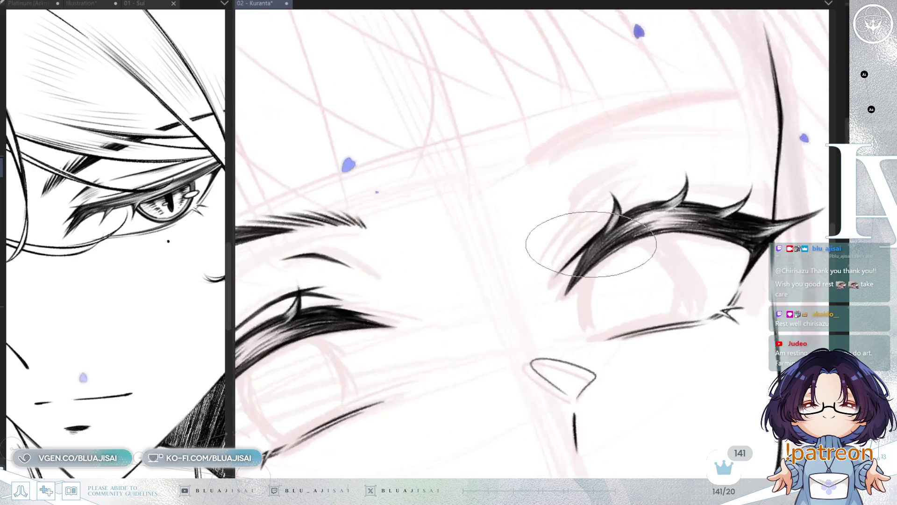
Rotate the canvas to follow the eyebrow's slant while working on the right eye's lashes.
key(minus)
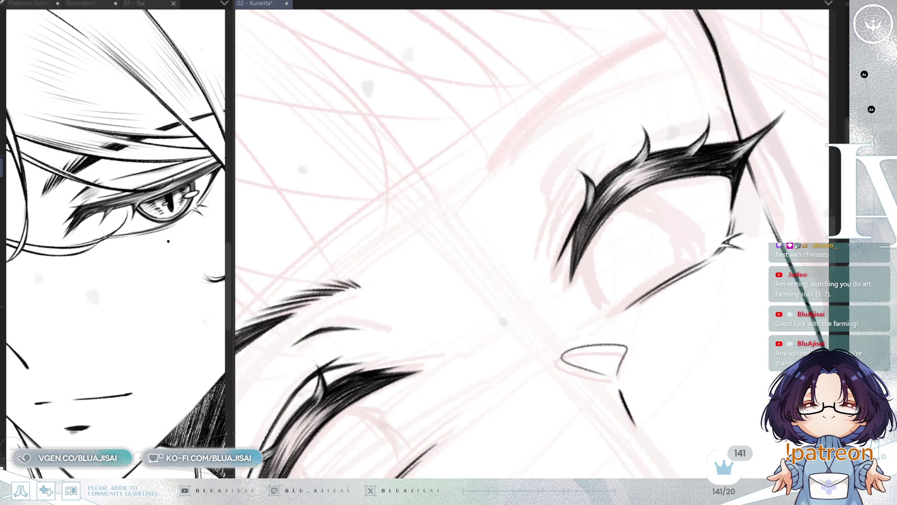
key(ctrl+minus)
key(ctrl+minus)
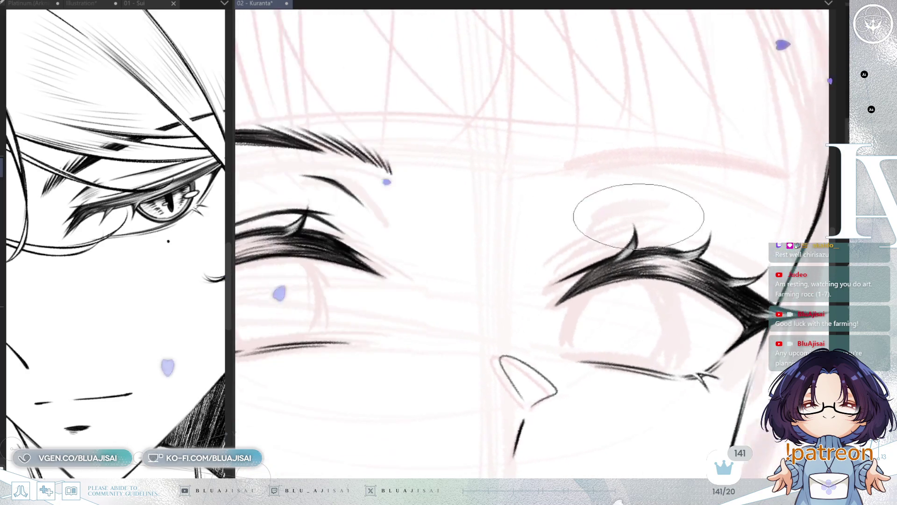
key(minus)
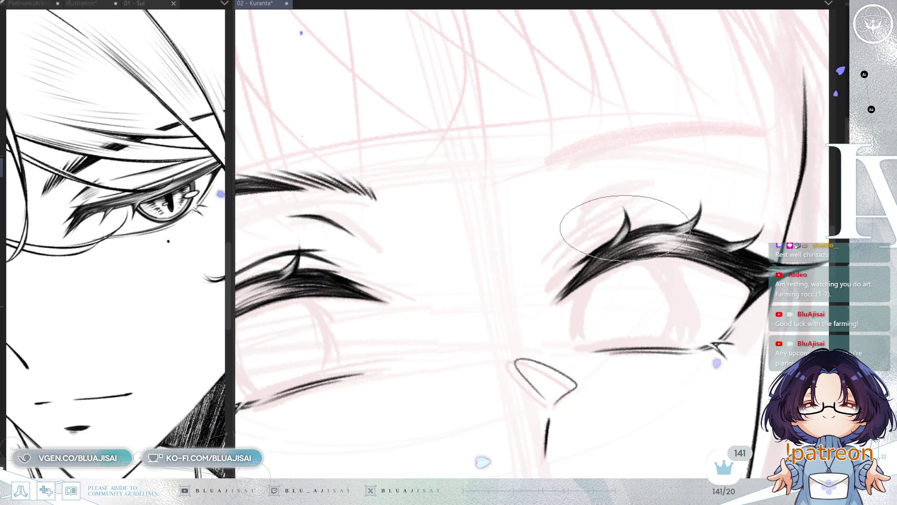
drag(664, 226, 673, 206)
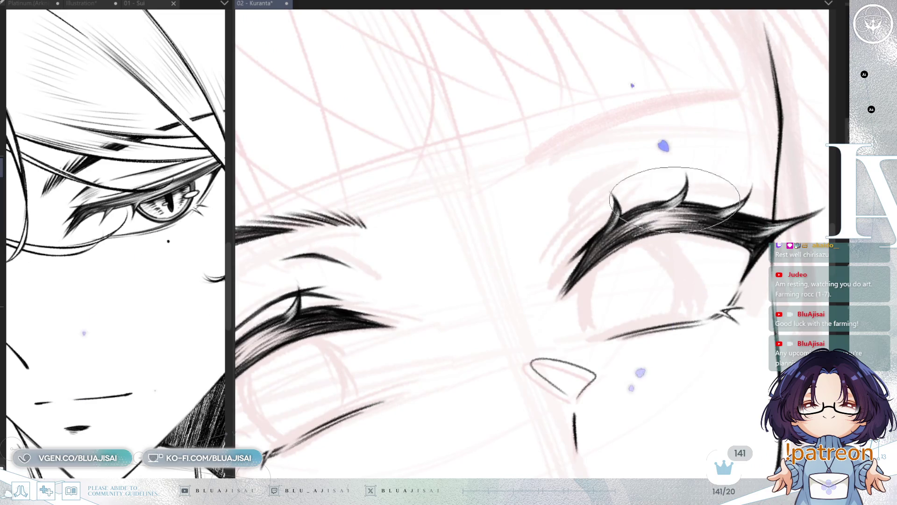
drag(729, 201, 698, 170)
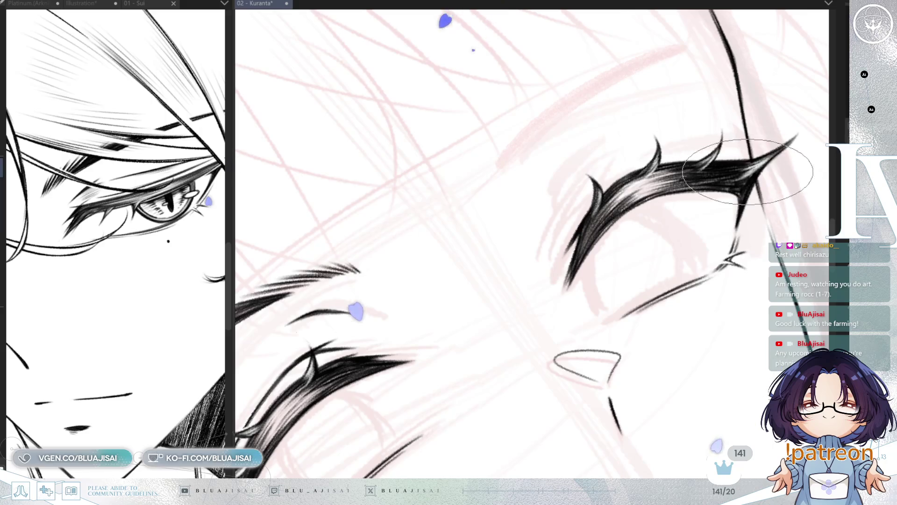
mouse_move(691, 155)
mouse_down()
mouse_move(695, 188)
mouse_move(659, 215)
mouse_move(731, 95)
mouse_up()
drag(666, 196, 650, 243)
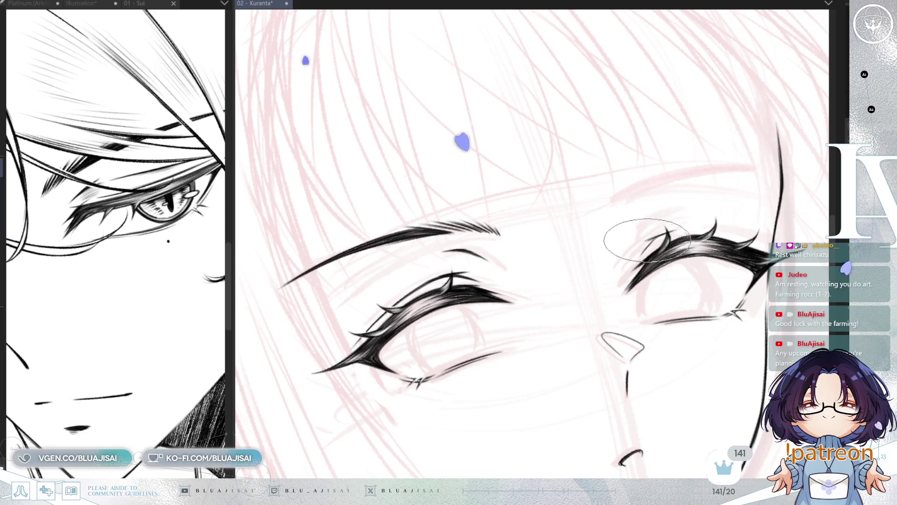
Rotate the canvas back so the face is level and recentre the view.
drag(668, 226, 633, 223)
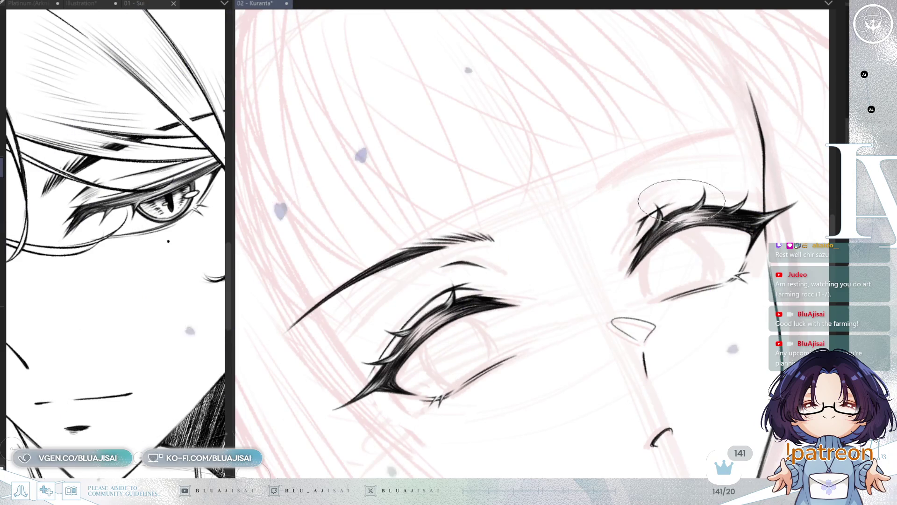
mouse_move(691, 199)
mouse_down()
mouse_move(713, 192)
mouse_move(556, 237)
mouse_move(517, 206)
mouse_up()
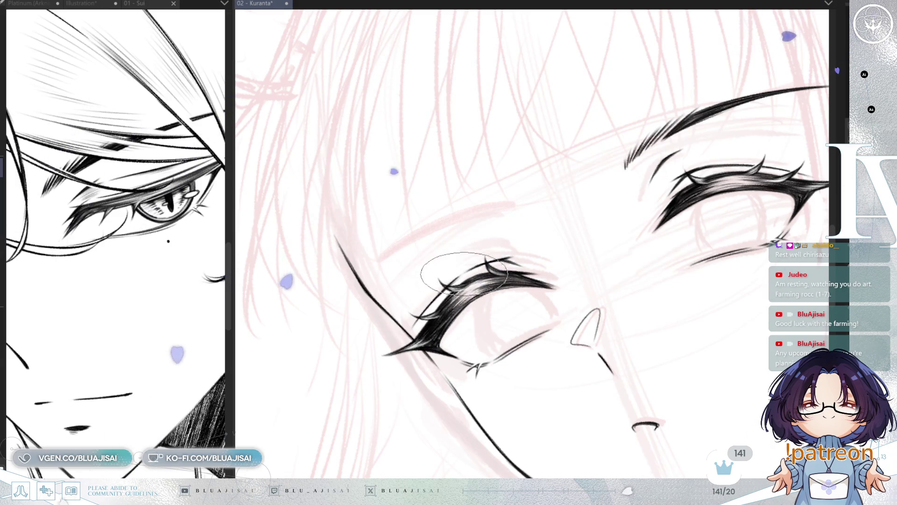
mouse_move(512, 325)
mouse_down()
mouse_move(519, 300)
mouse_move(509, 321)
mouse_up()
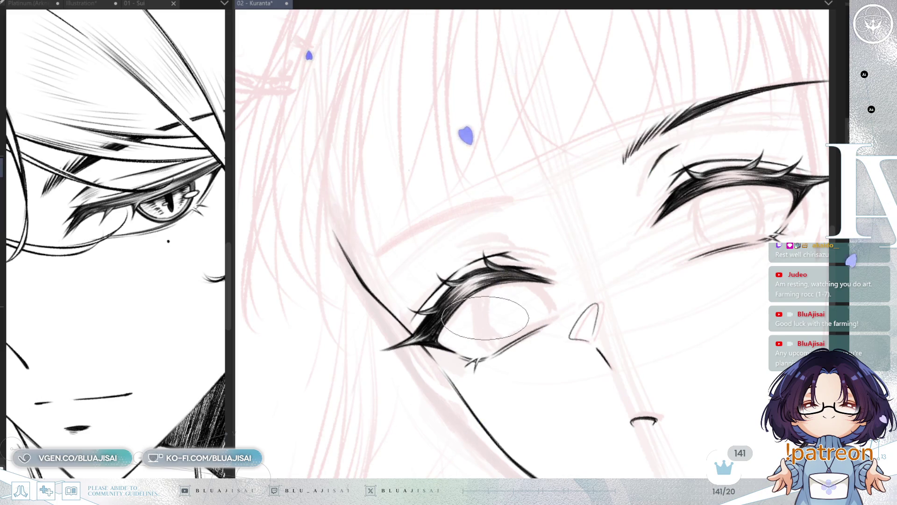
key(^)
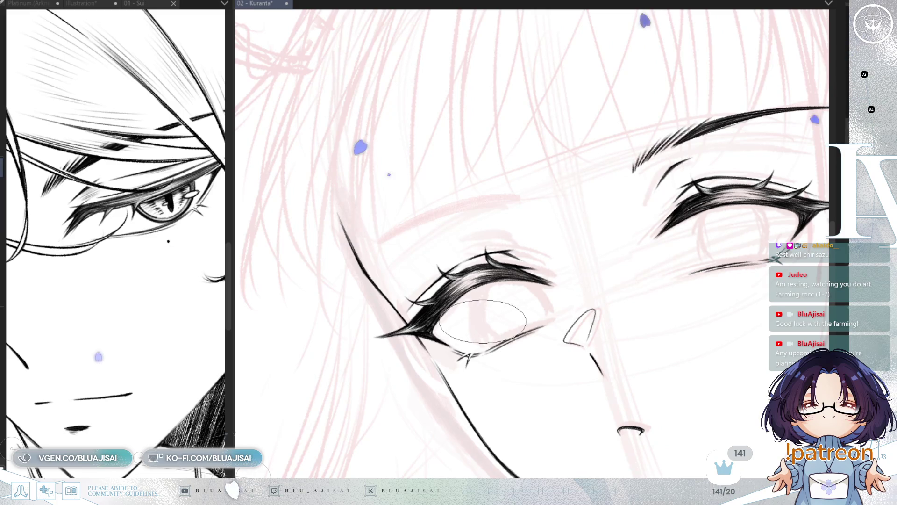
drag(490, 313, 484, 344)
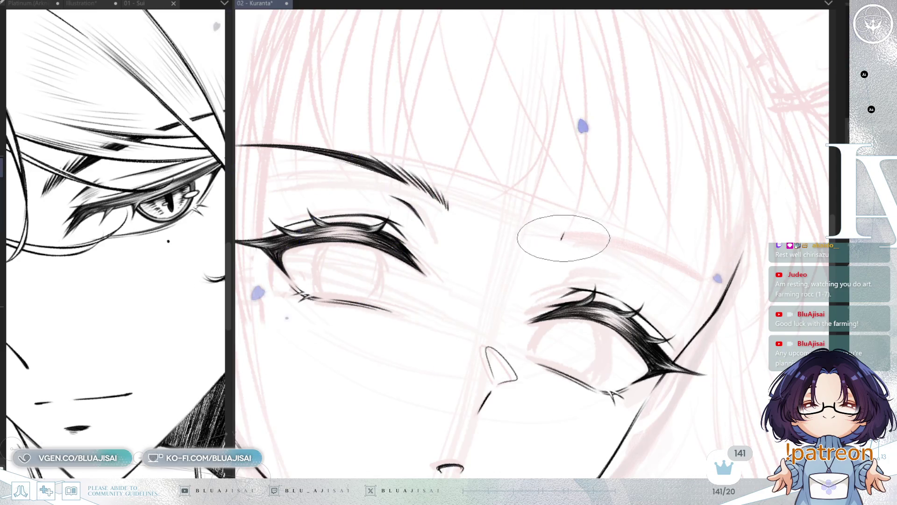
Hatch the right brow's inner end and draw its thin top edge and thicker main line.
drag(561, 240, 580, 228)
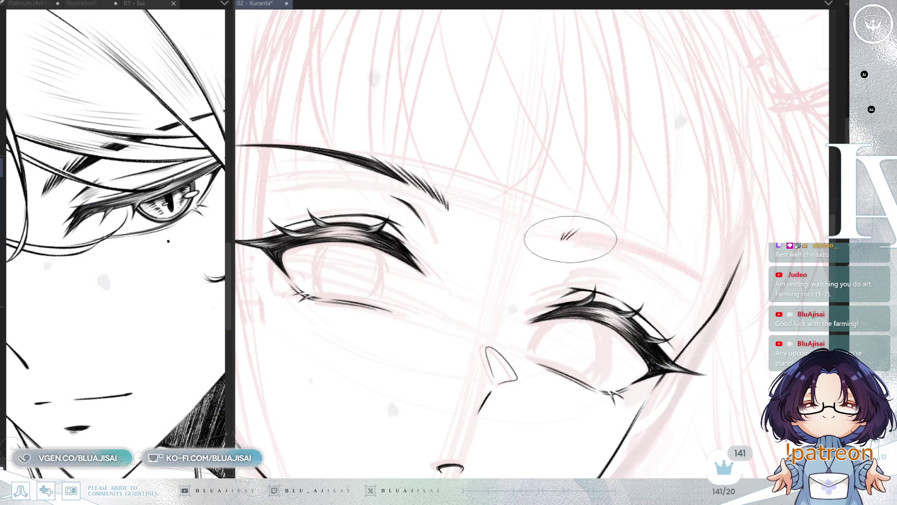
mouse_move(570, 240)
mouse_down()
mouse_move(615, 236)
mouse_move(596, 208)
mouse_move(574, 202)
mouse_up()
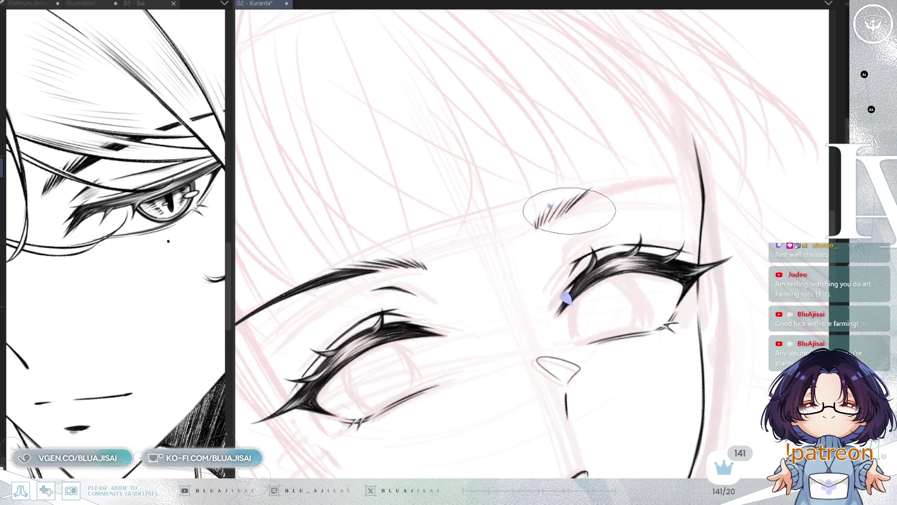
drag(578, 198, 692, 179)
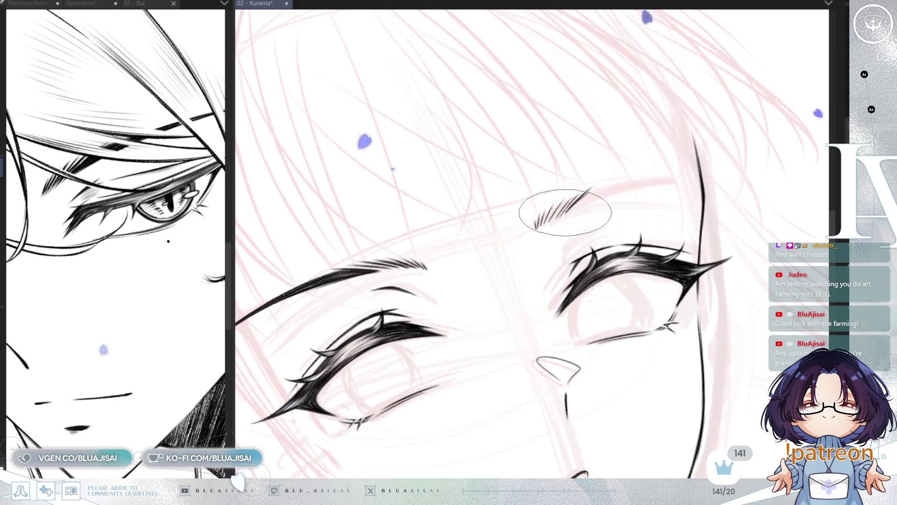
mouse_move(681, 141)
mouse_down()
mouse_move(751, 138)
mouse_move(664, 131)
mouse_up()
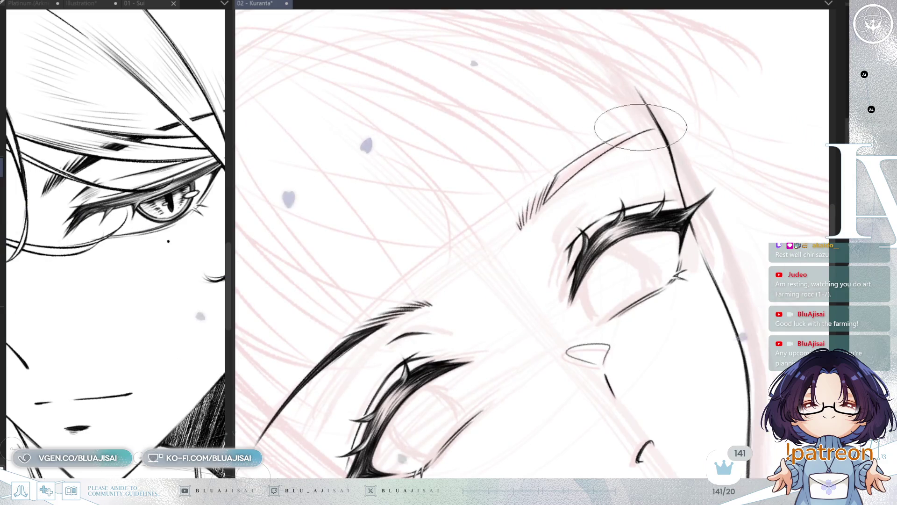
drag(556, 175, 652, 128)
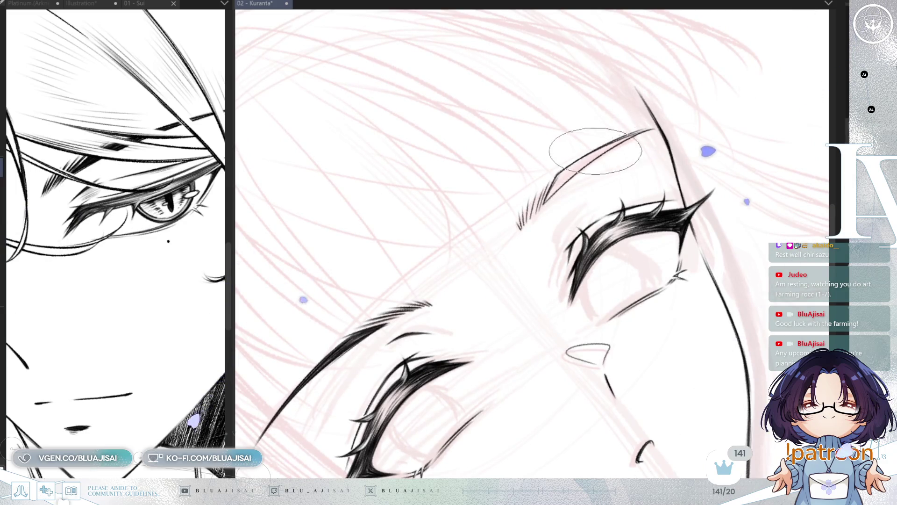
drag(653, 127, 564, 208)
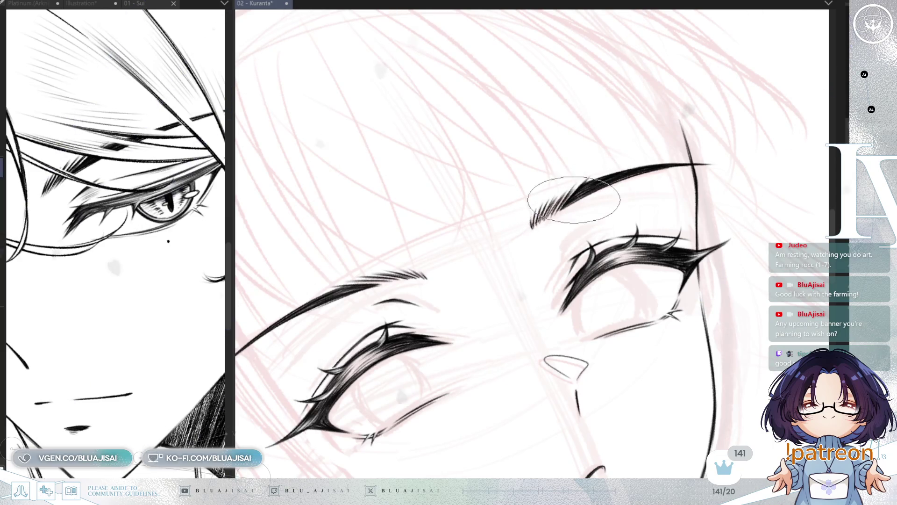
key(asciicircum)
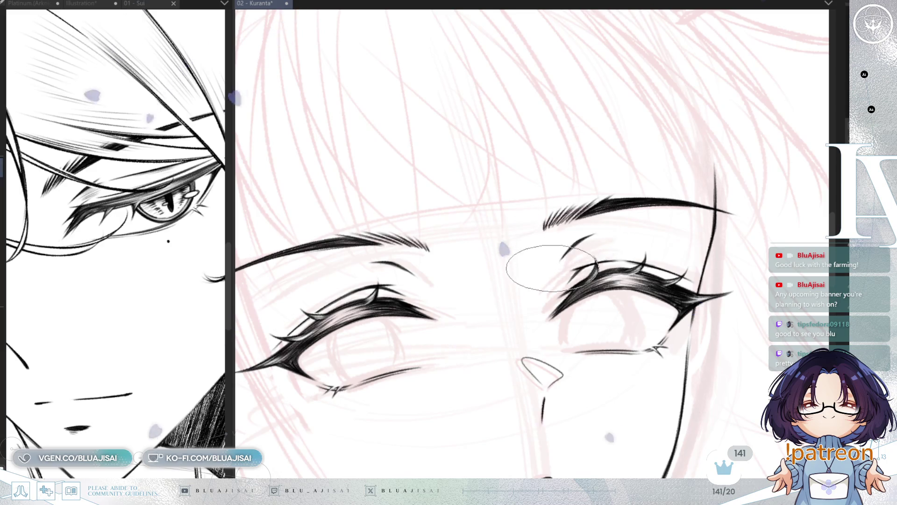
Lasso the left eye and nose area and apply a transform to it.
scroll(710, 207, down, 2)
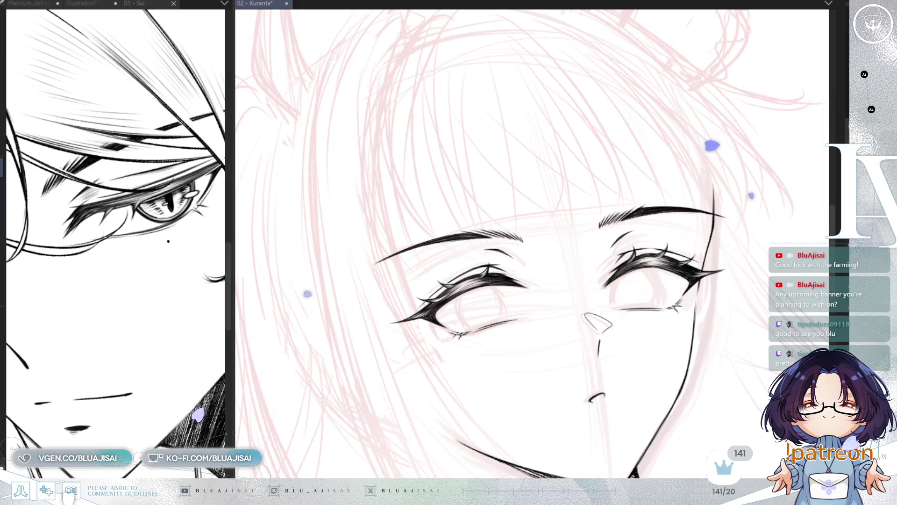
key(-)
scroll(727, 244, right, 2)
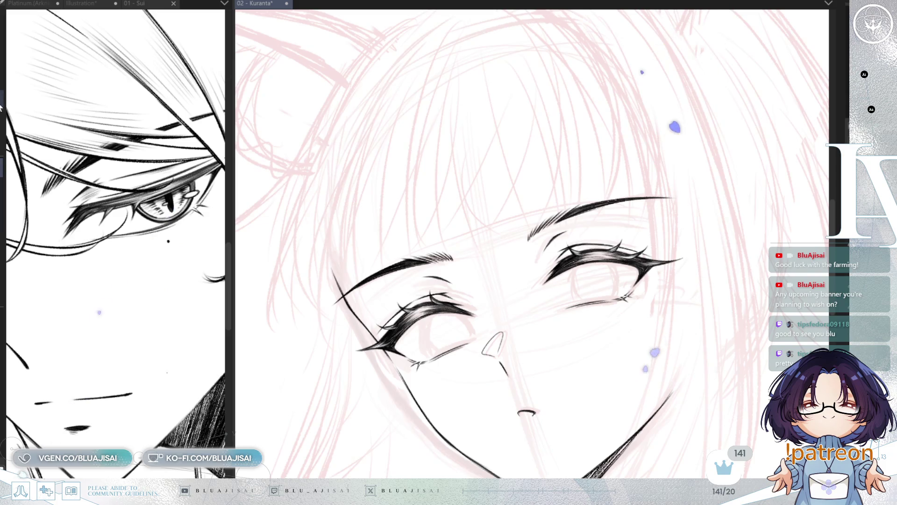
scroll(496, 242, up, 2)
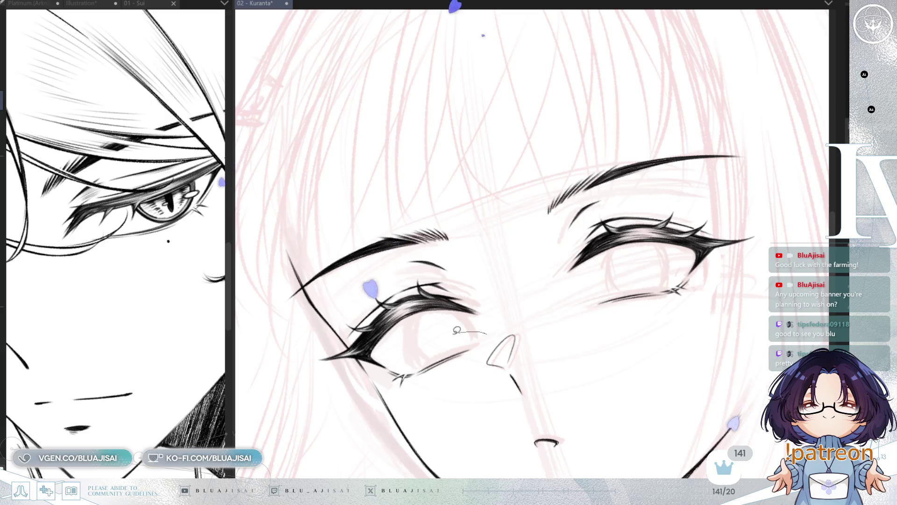
drag(513, 330, 514, 362)
key(ctrl+t)
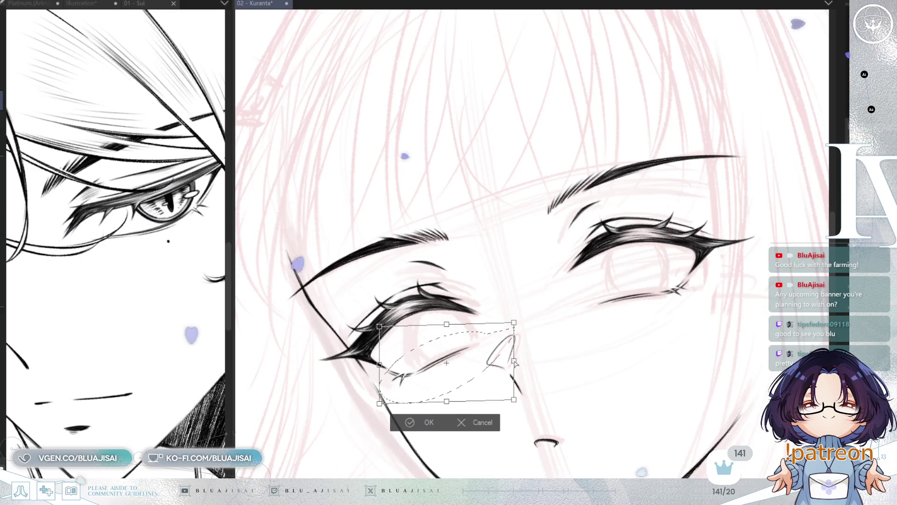
key(Return)
key(ctrl+d)
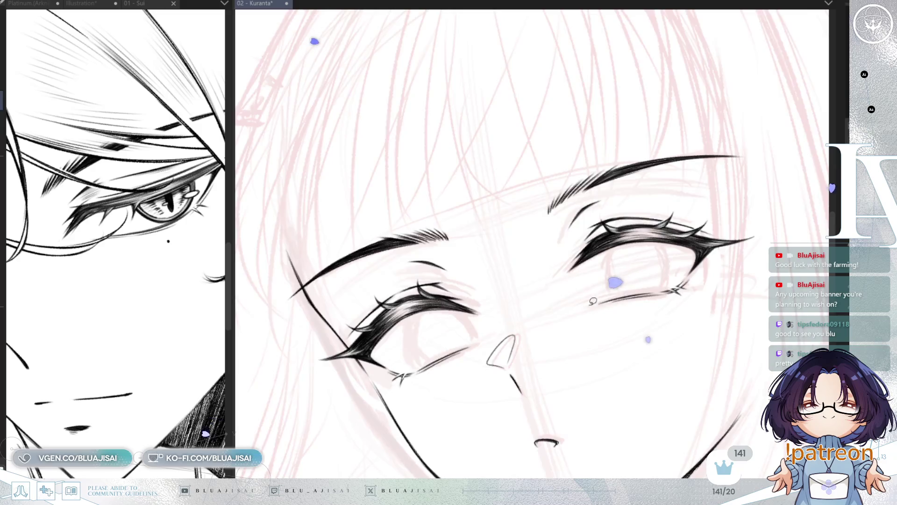
scroll(585, 302, down, 4)
scroll(645, 308, up, 2)
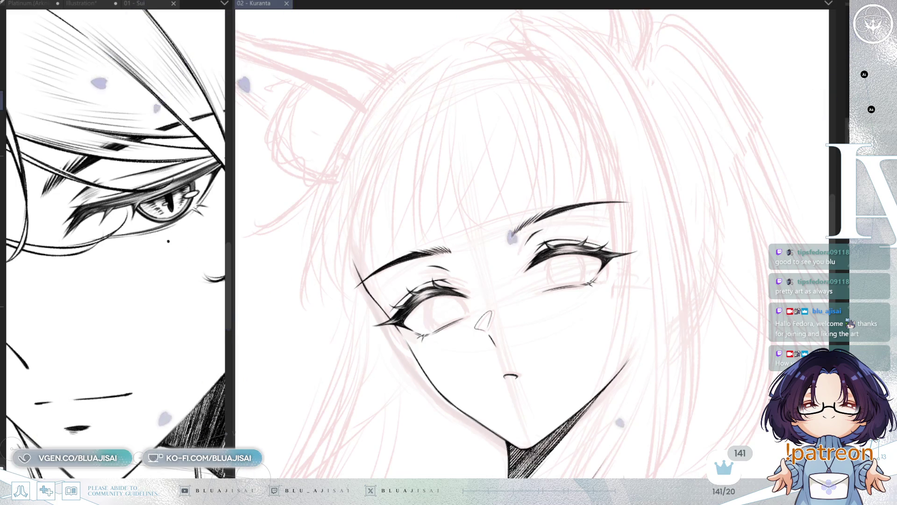
Select the right eye and move it about 28 px left toward the nose.
scroll(603, 259, up, 2)
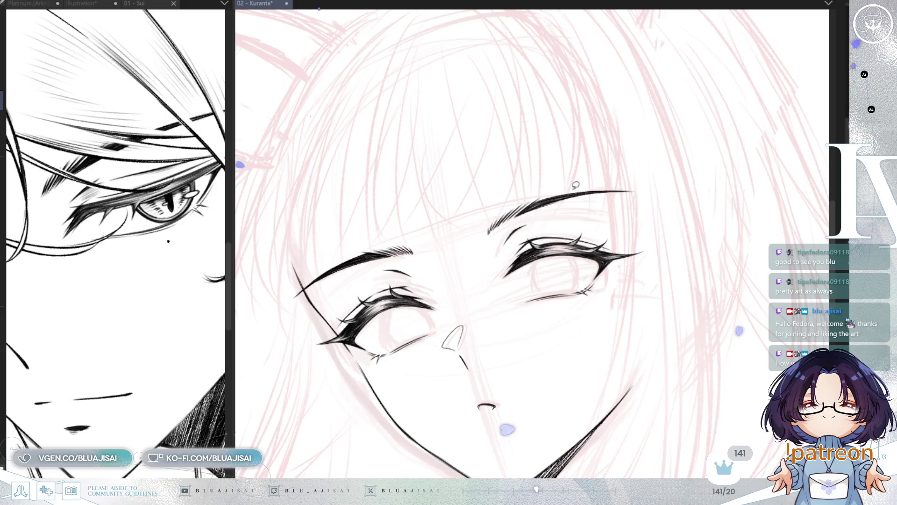
drag(617, 242, 669, 252)
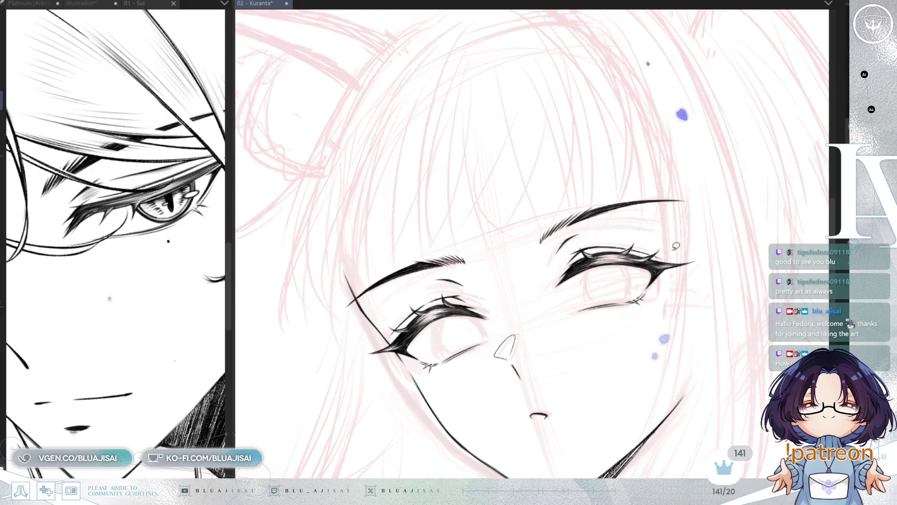
drag(521, 288, 750, 151)
mouse_move(700, 298)
mouse_down()
mouse_move(686, 299)
mouse_move(694, 299)
mouse_up()
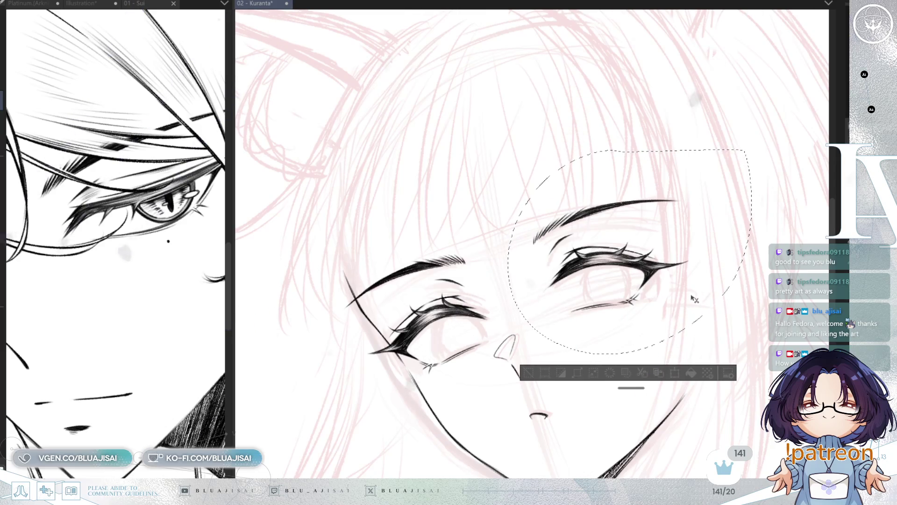
key(ctrl+d)
key(h)
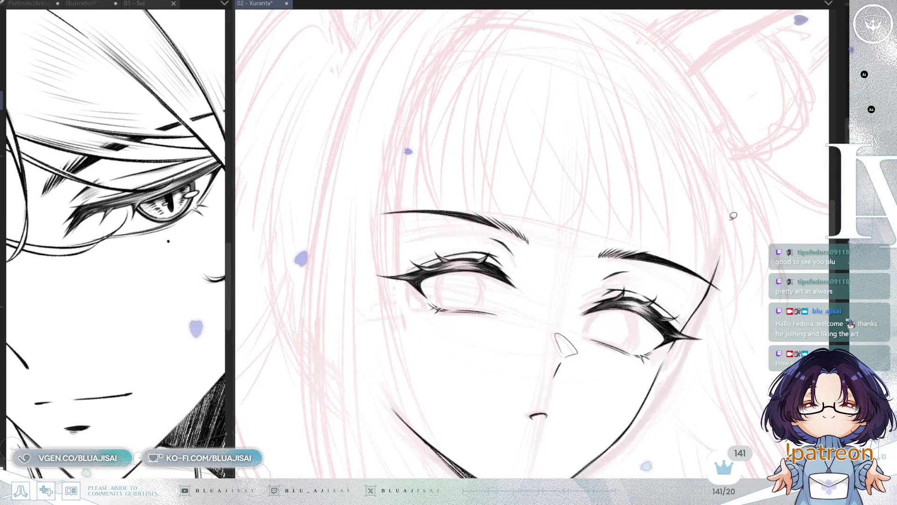
key(-)
drag(715, 189, 580, 282)
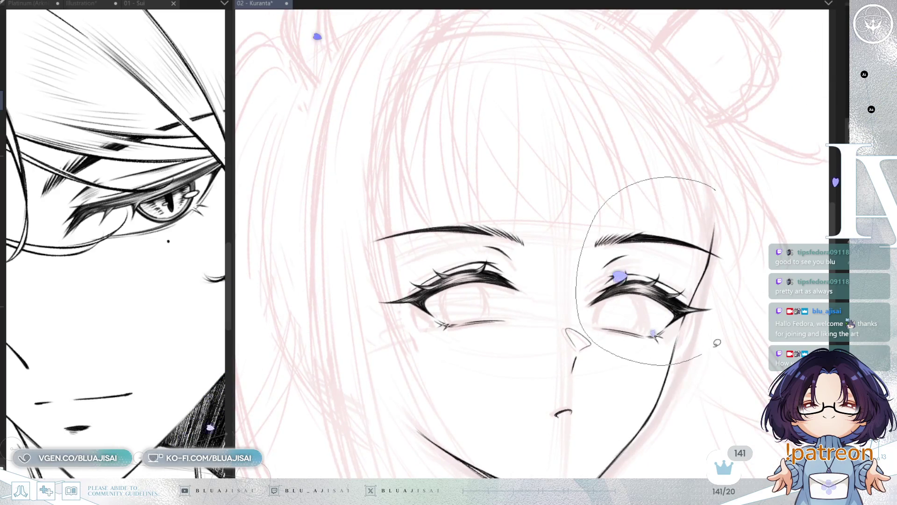
drag(709, 348, 753, 240)
key(ctrl+t)
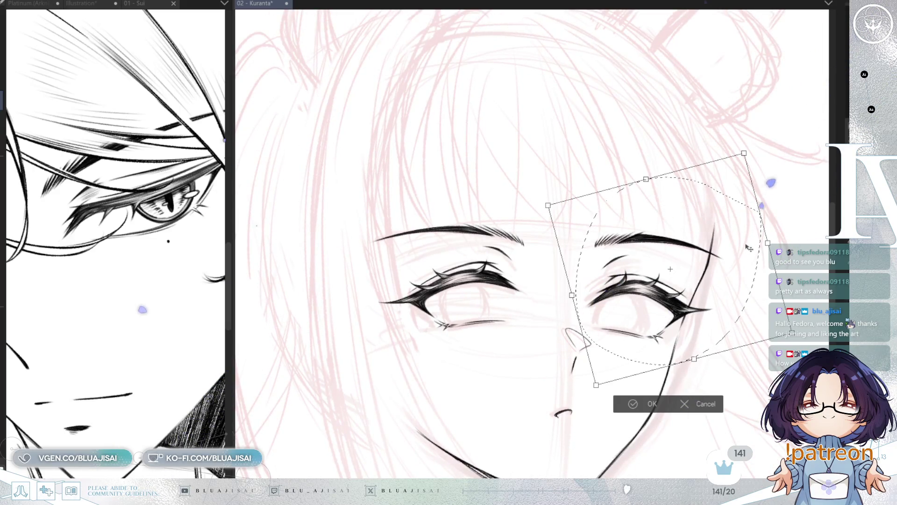
key(h)
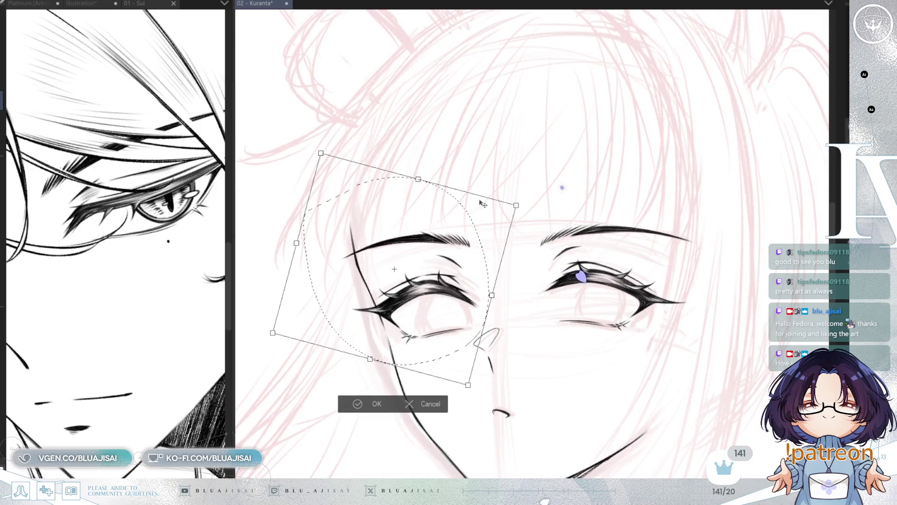
drag(419, 181, 411, 183)
drag(489, 297, 486, 298)
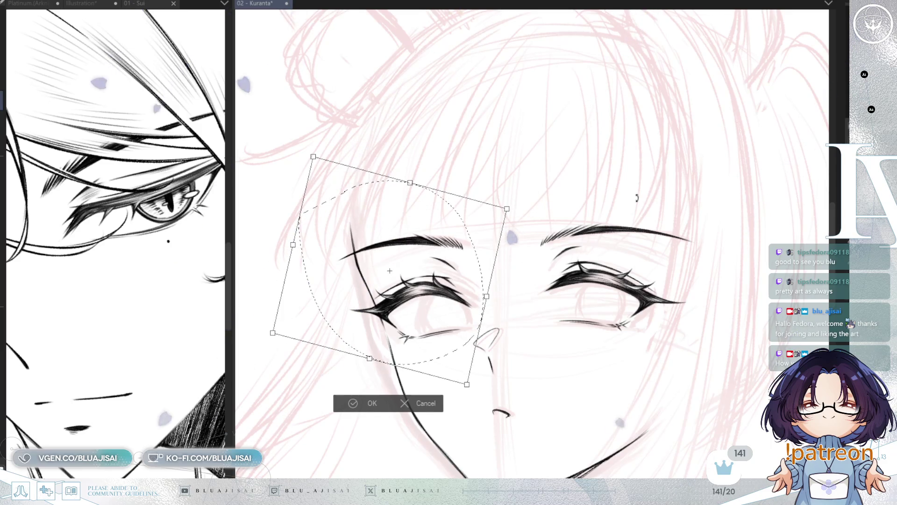
key(h)
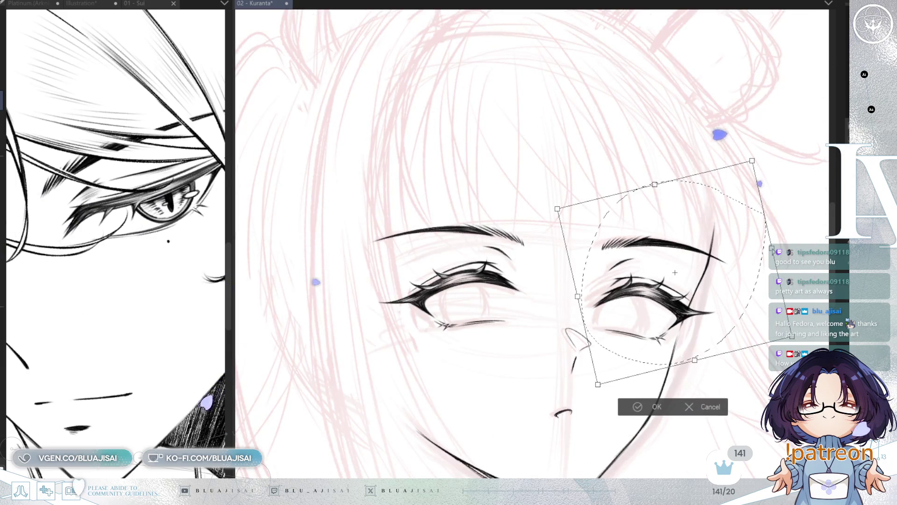
click(627, 408)
key(ctrl+d)
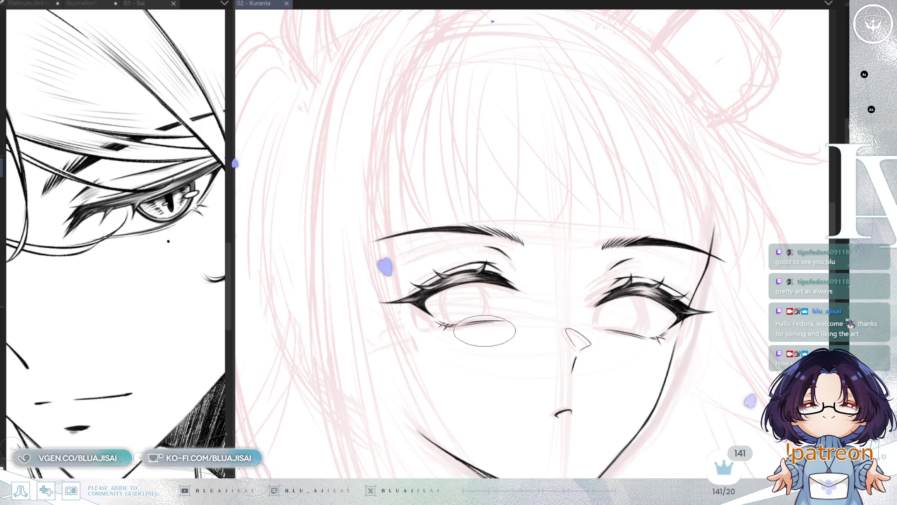
key(ctrl+z)
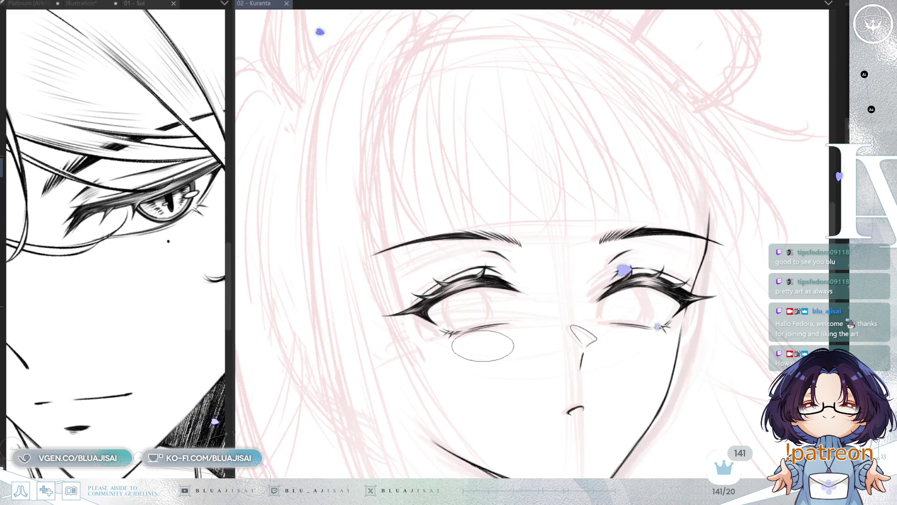
scroll(497, 335, up, 2)
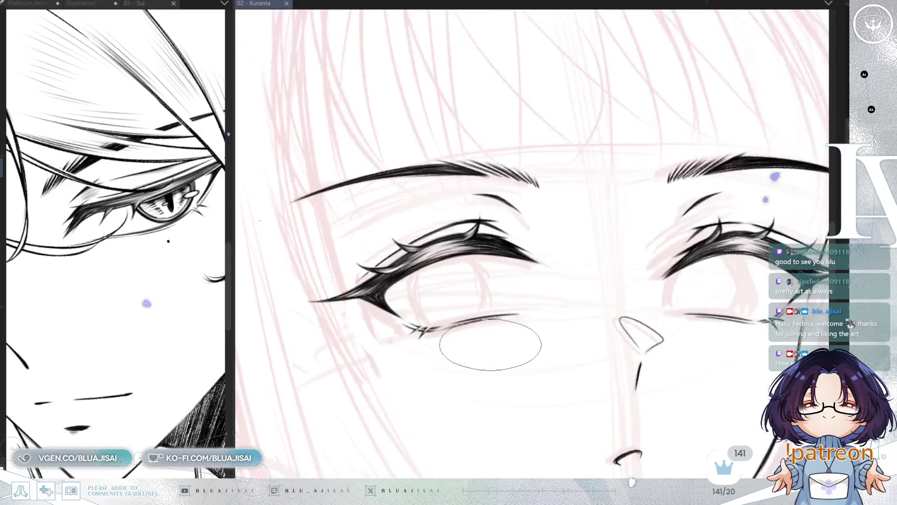
Mirror the canvas, centre the eye with the new iris, and start transforming the iris.
key(h)
drag(470, 289, 591, 295)
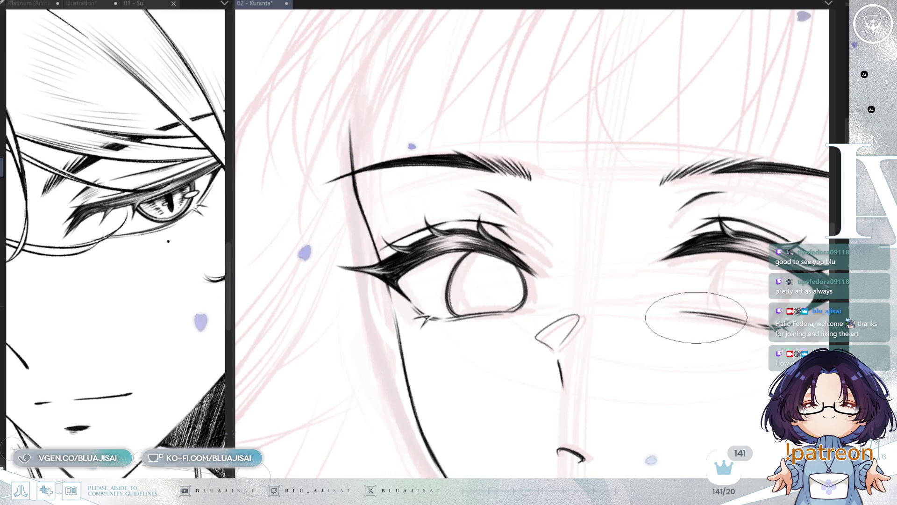
drag(717, 351, 689, 331)
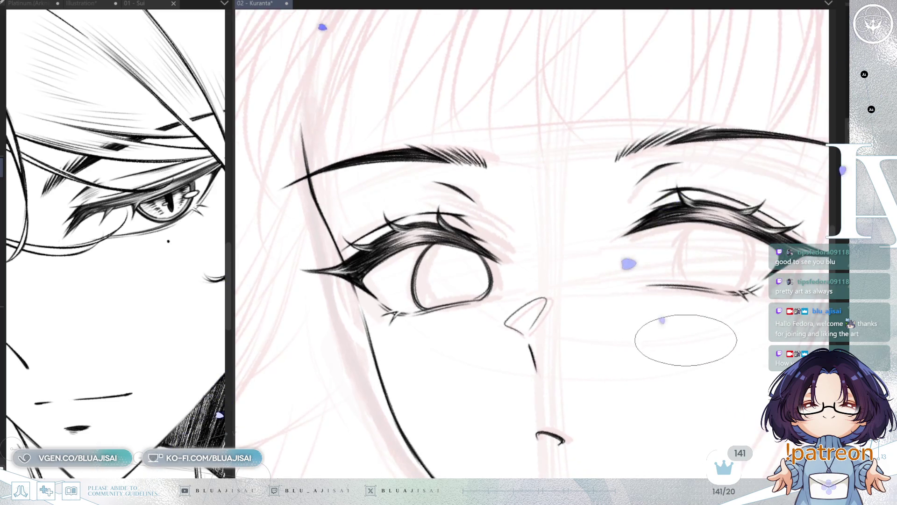
key(ctrl+t)
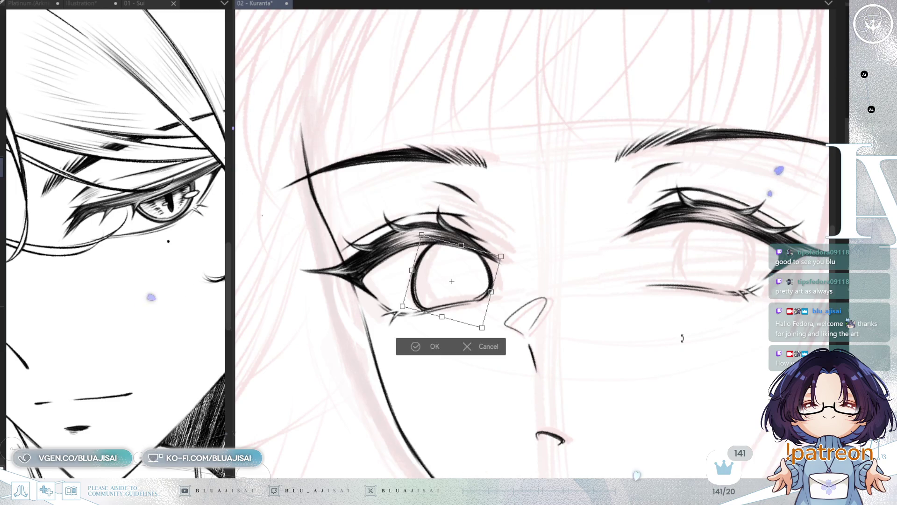
Move the iris copy into the other eye, enlarge and stretch it to fit, and confirm.
drag(459, 305, 817, 268)
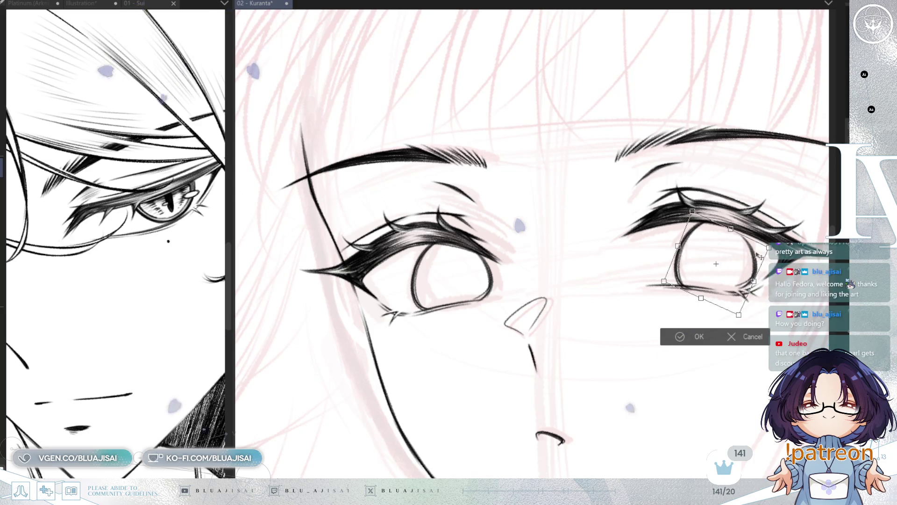
drag(754, 281, 757, 286)
drag(687, 261, 687, 260)
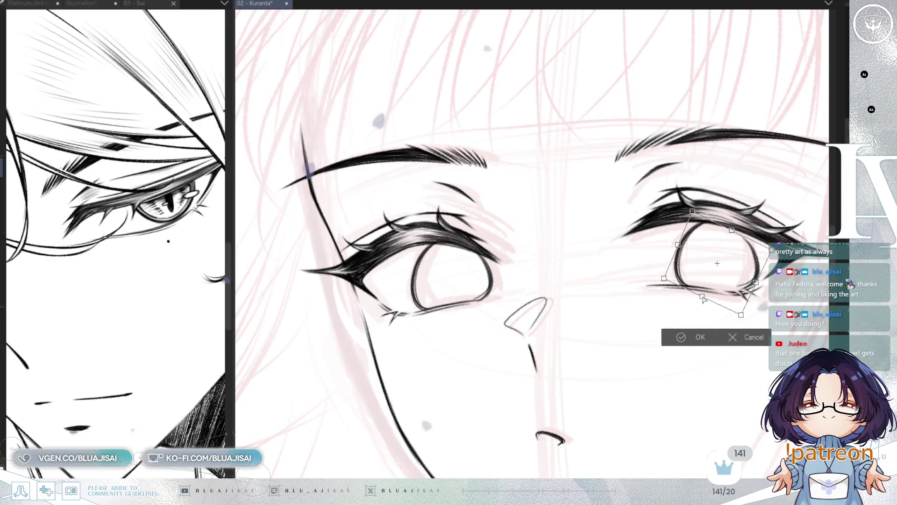
drag(733, 228, 736, 231)
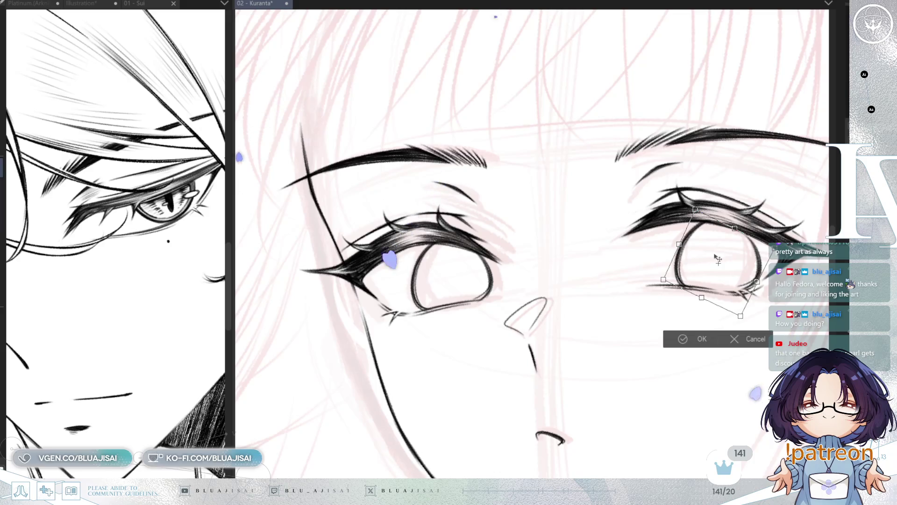
mouse_move(756, 282)
mouse_down()
mouse_move(677, 276)
mouse_move(742, 310)
mouse_up()
key(Return)
Rotate, pan and mirror the view to check both eyes' proportions.
key(minus)
key(minus)
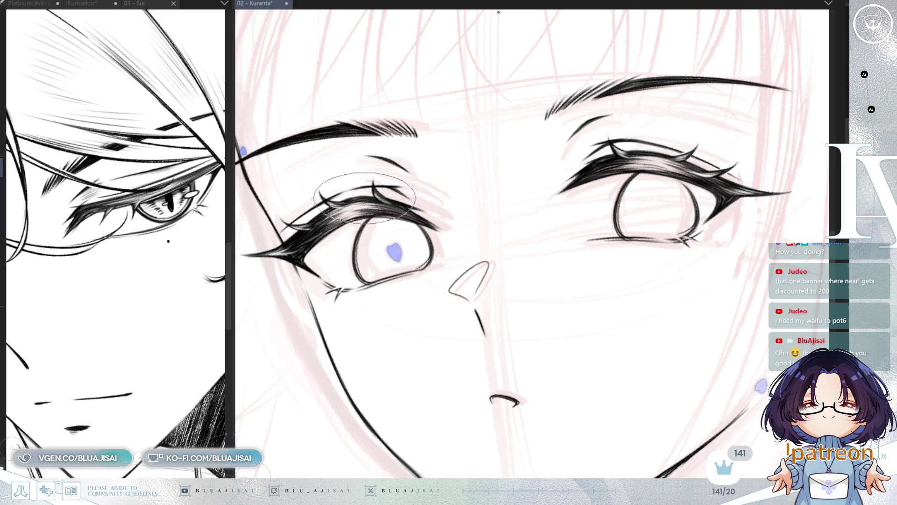
scroll(373, 217, up, 2)
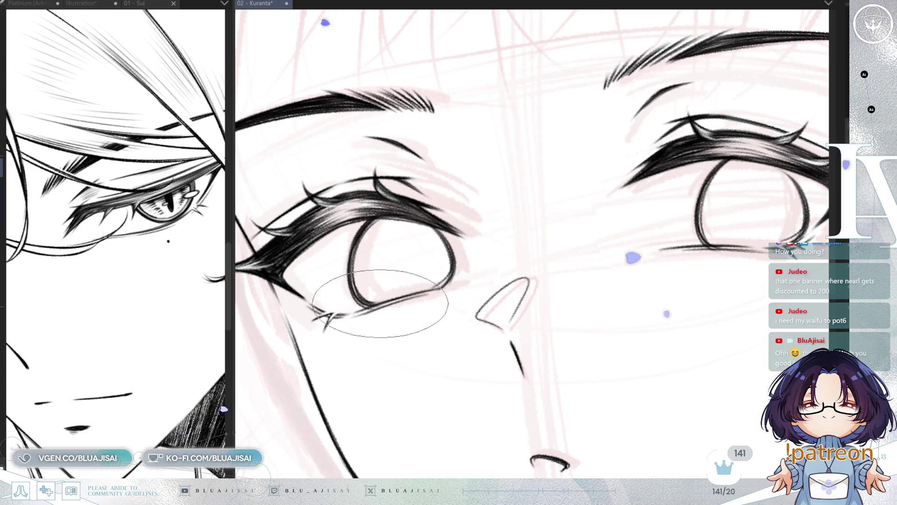
drag(460, 210, 497, 206)
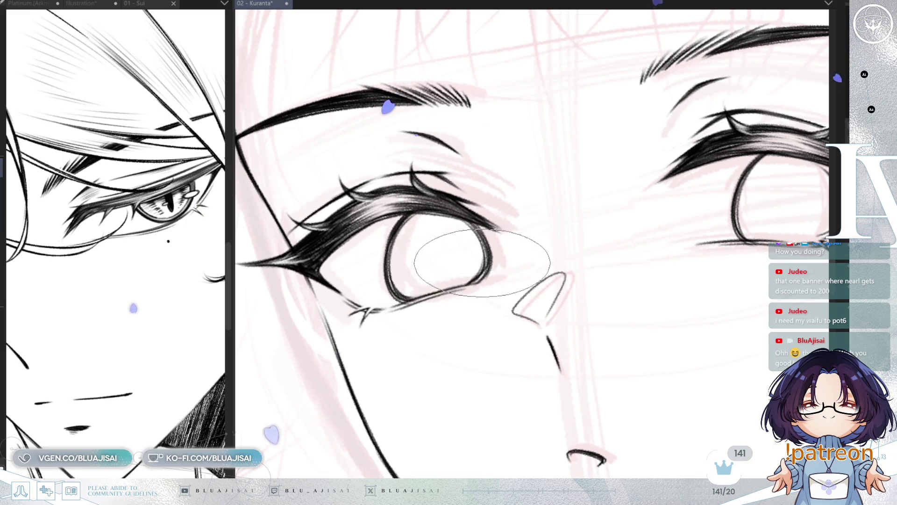
mouse_move(702, 256)
mouse_down()
mouse_move(525, 265)
mouse_move(666, 273)
mouse_up()
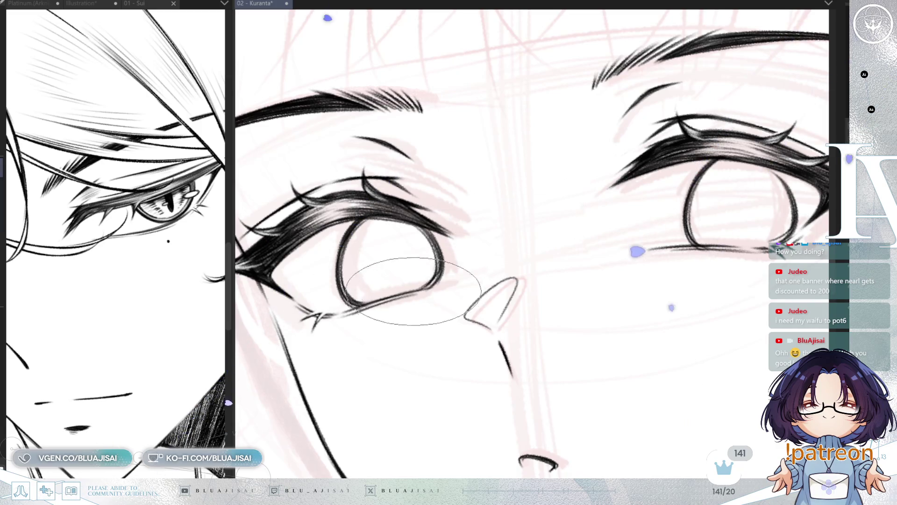
drag(539, 236, 399, 257)
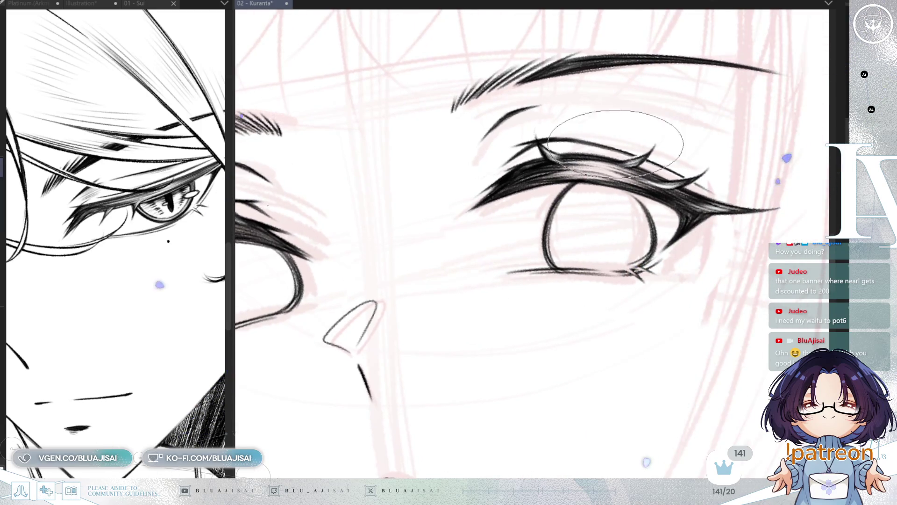
key(h)
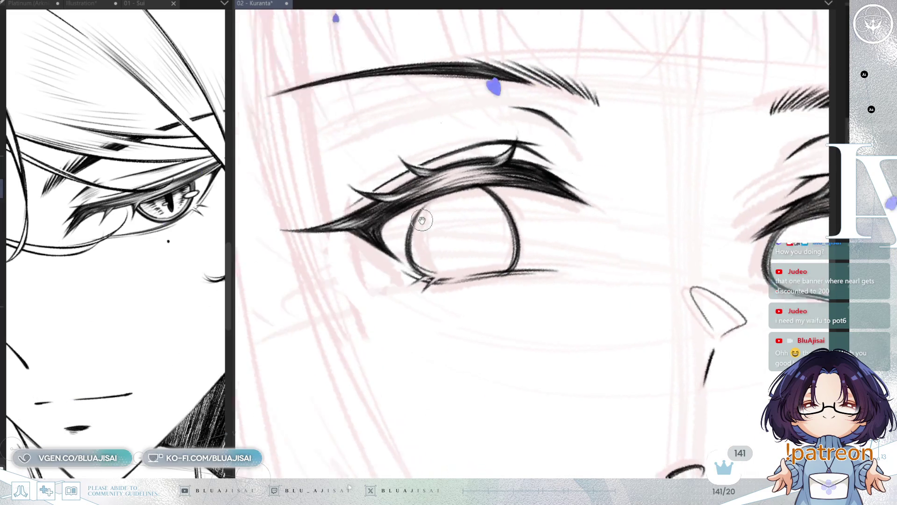
Enlarge the brush, re-level the view, and lasso one eye's iris for transforming.
key(bracketright)
key(bracketright)
key(bracketright)
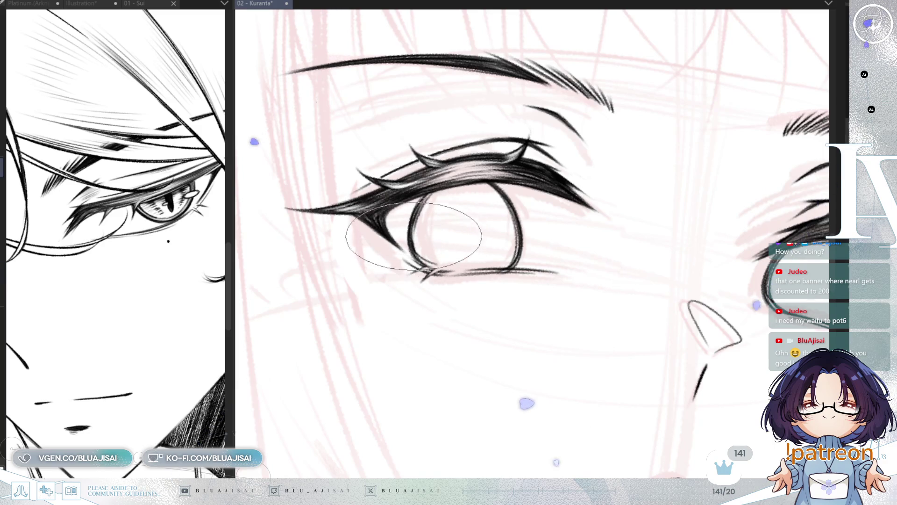
mouse_move(514, 224)
mouse_down()
mouse_move(481, 275)
mouse_move(431, 301)
mouse_up()
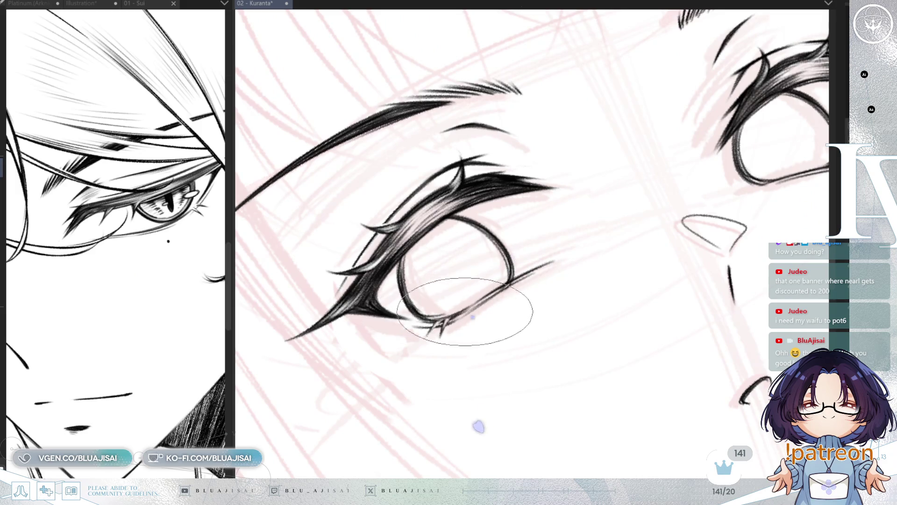
key(ctrl+at)
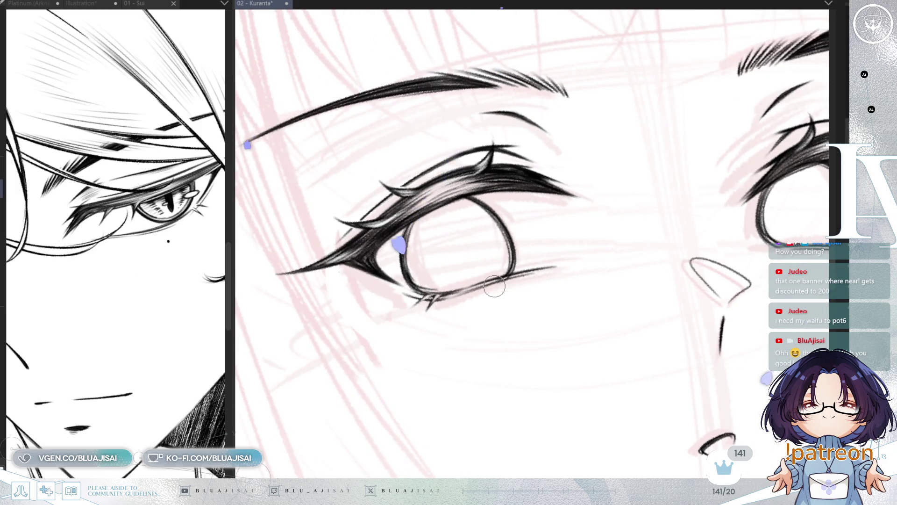
key(h)
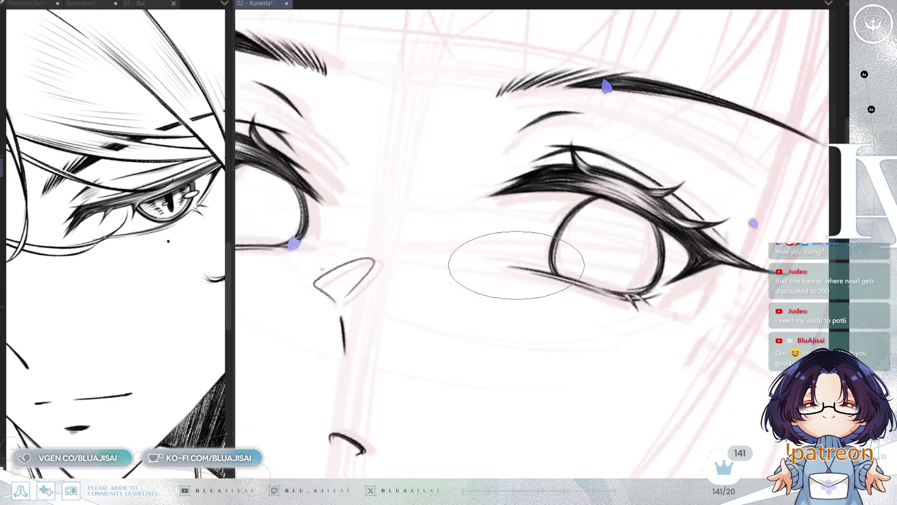
drag(731, 162, 750, 130)
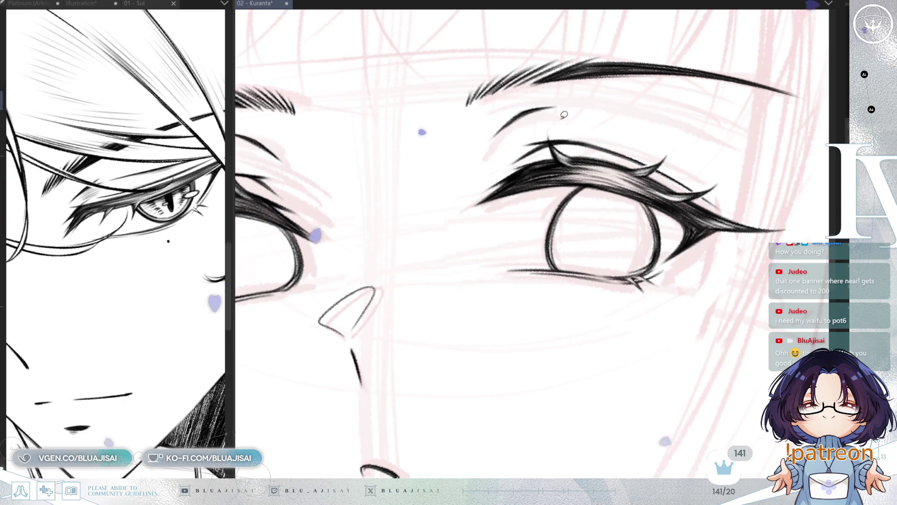
mouse_move(608, 159)
mouse_down()
mouse_move(602, 266)
mouse_move(619, 201)
mouse_up()
key(ctrl+t)
Rotate the selected iris clockwise and skew it to follow the eye's slant, then deselect.
drag(625, 150, 642, 166)
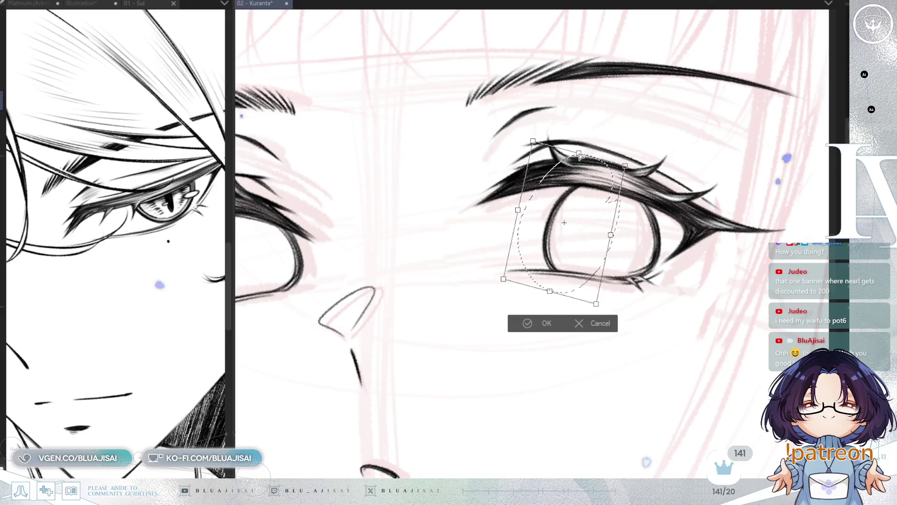
drag(551, 291, 557, 294)
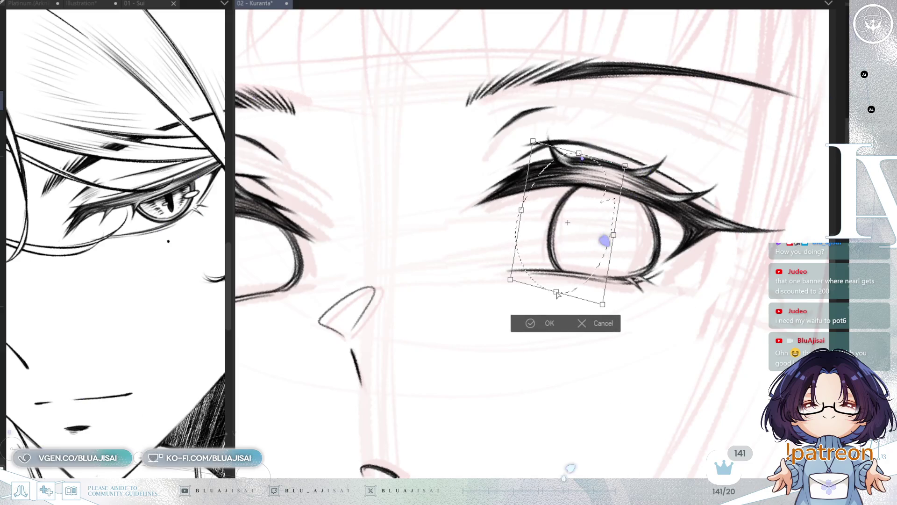
click(546, 324)
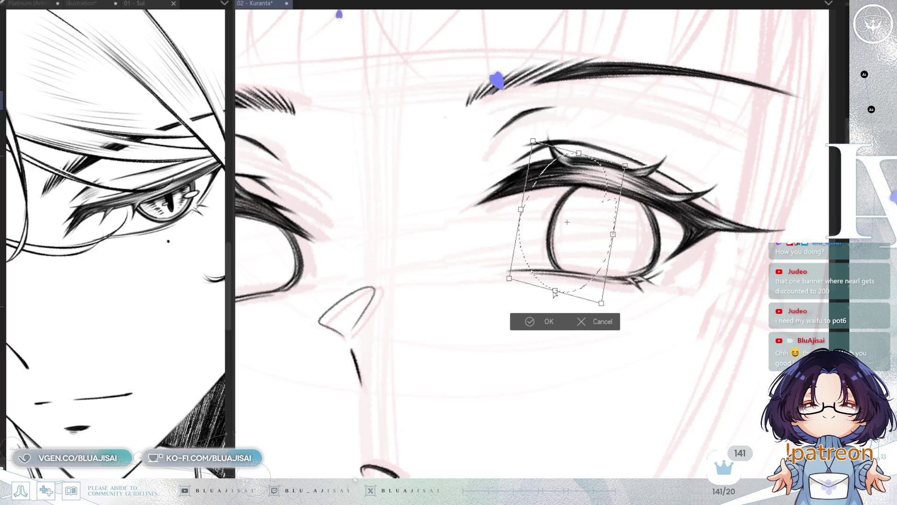
key(ctrl+d)
scroll(483, 315, down, 4)
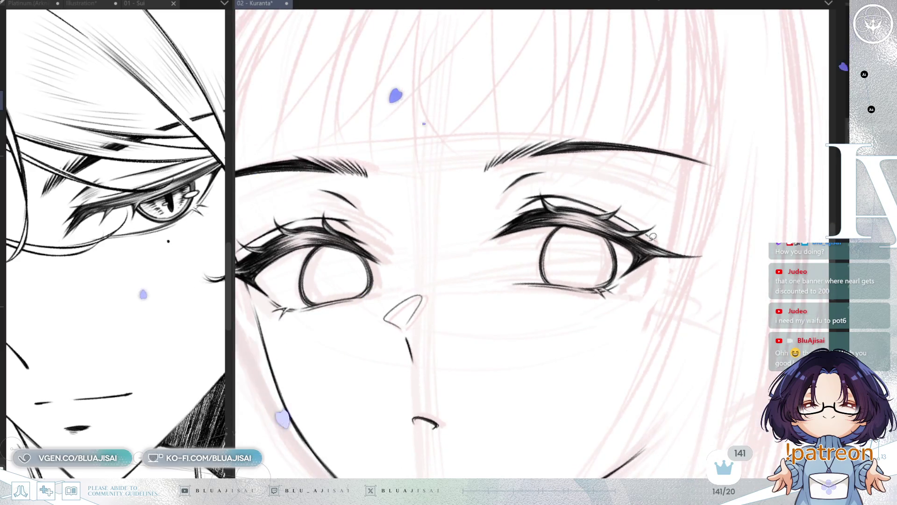
scroll(693, 254, up, 1)
drag(692, 255, 673, 262)
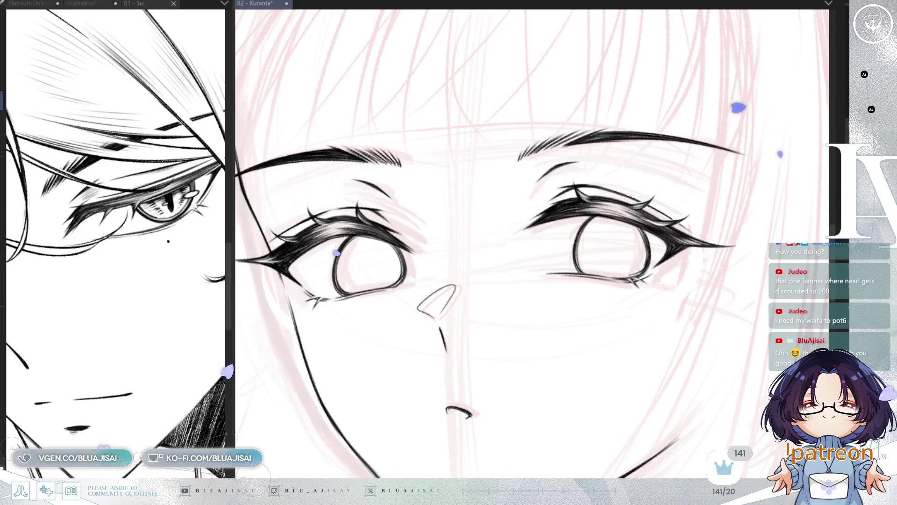
mouse_move(384, 241)
mouse_down()
mouse_move(521, 230)
mouse_move(510, 254)
mouse_move(465, 184)
mouse_move(415, 202)
mouse_up()
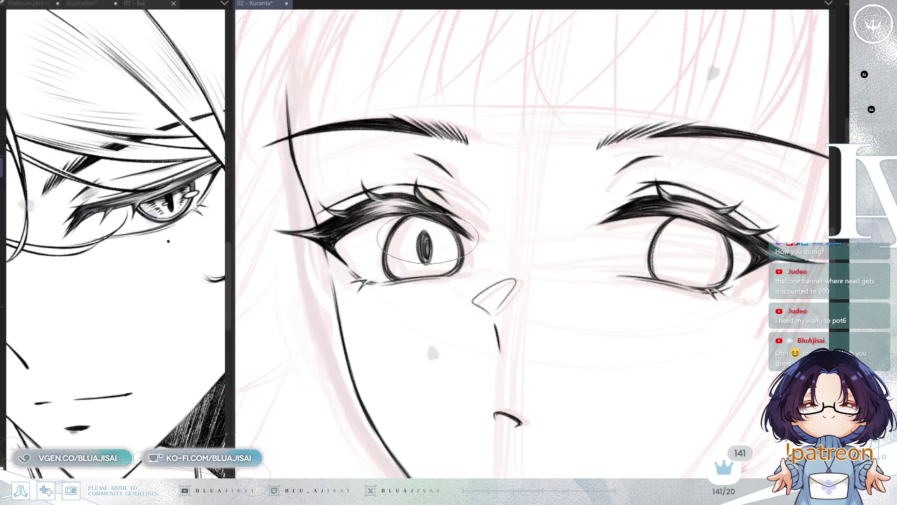
Lasso the left eye's slit pupil and fit a copy inside the right eye's iris.
scroll(424, 241, up, 1)
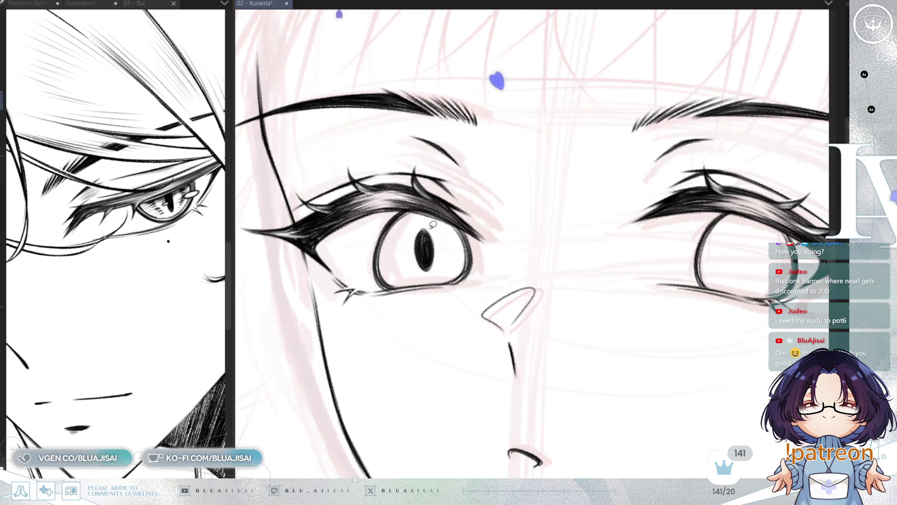
drag(442, 265, 438, 253)
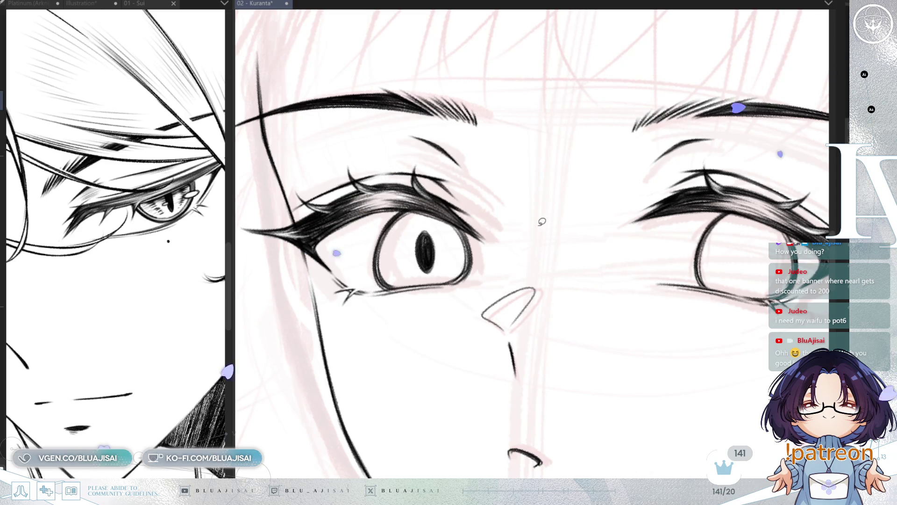
drag(437, 260, 697, 265)
key(ctrl+t)
drag(633, 242, 679, 247)
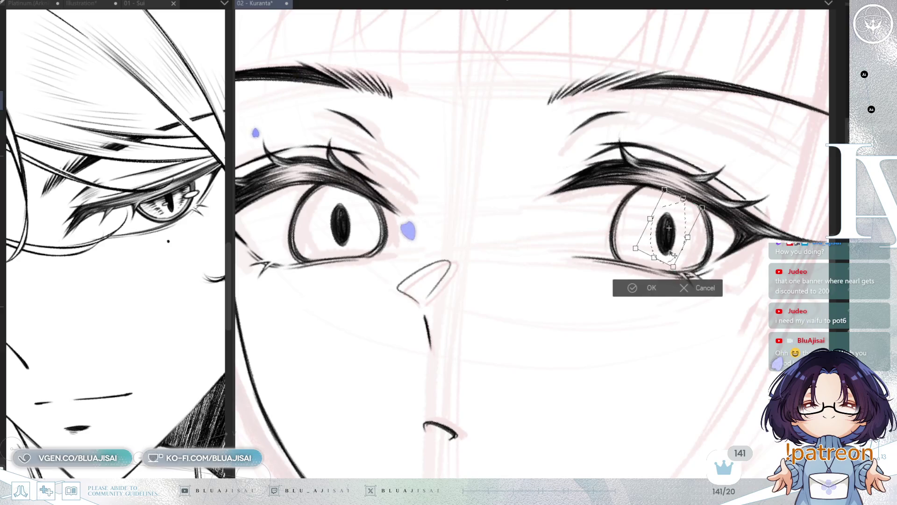
drag(676, 255, 674, 255)
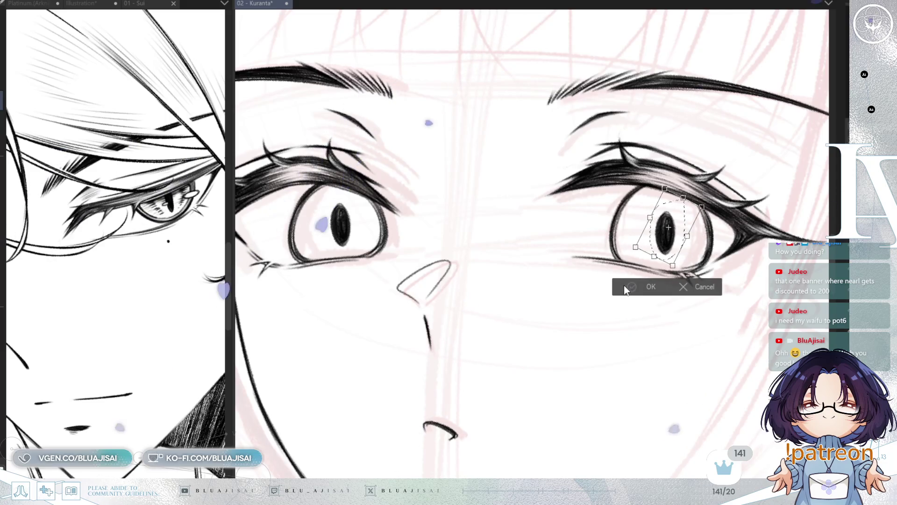
drag(671, 255, 672, 255)
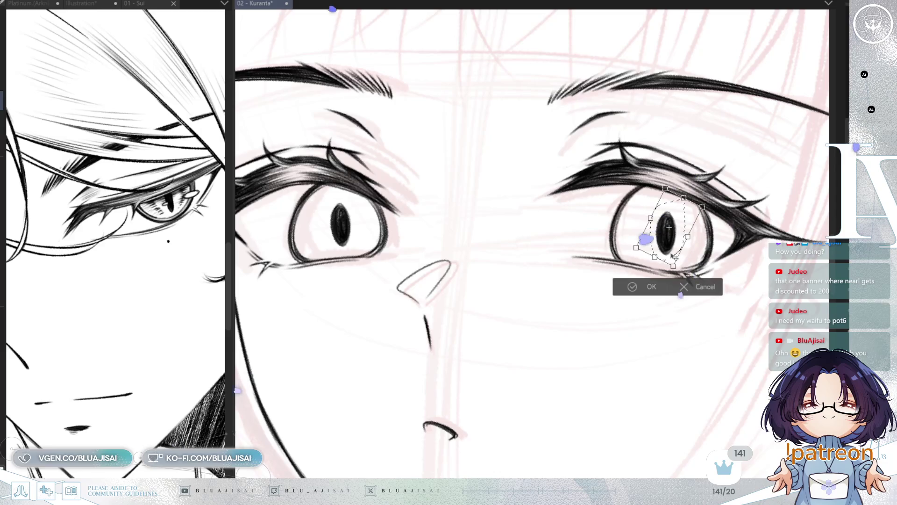
key(Return)
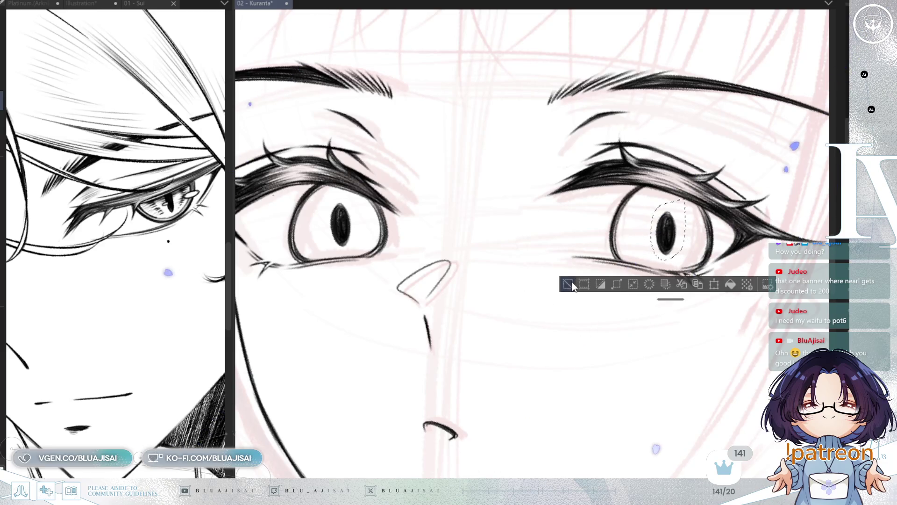
click(572, 286)
scroll(679, 275, down, 3)
key(minus)
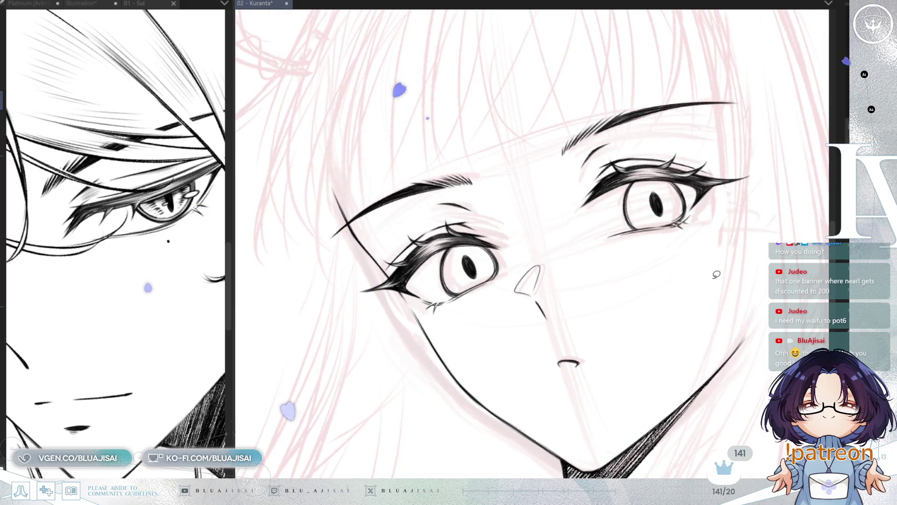
Rotate the right eye's pupil slightly clockwise.
key(ctrl+t)
drag(707, 202, 706, 207)
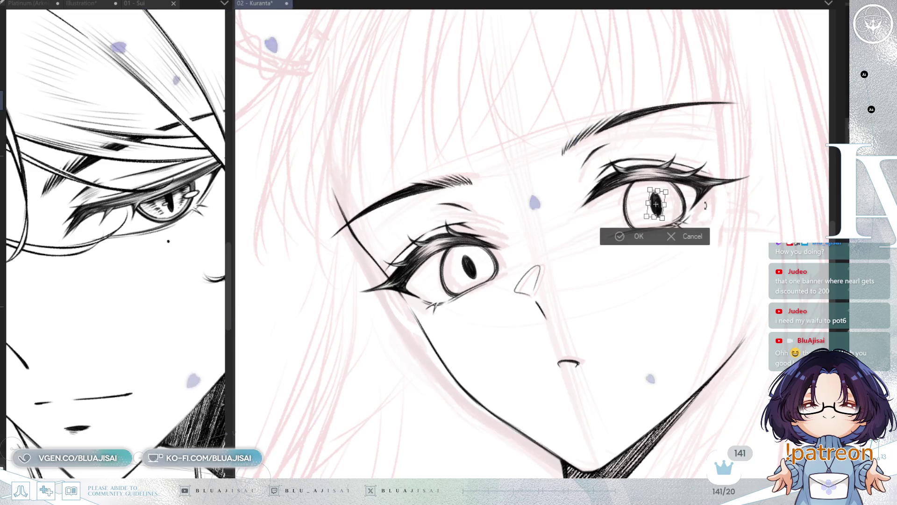
click(618, 238)
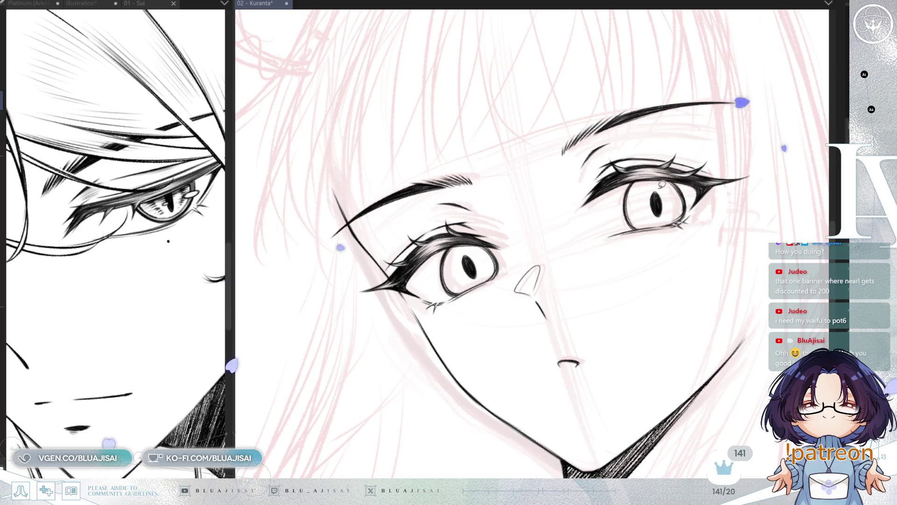
mouse_move(659, 183)
mouse_down()
mouse_move(670, 201)
mouse_move(663, 223)
mouse_up()
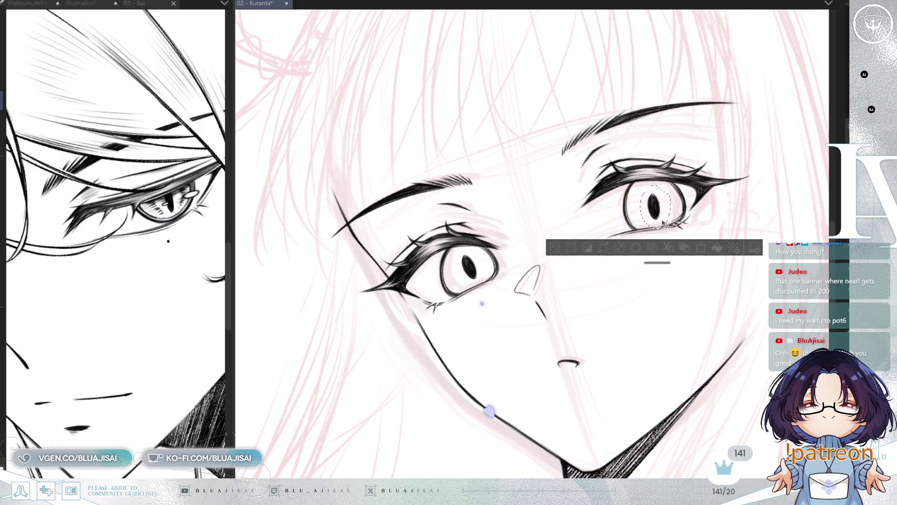
key(ctrl+d)
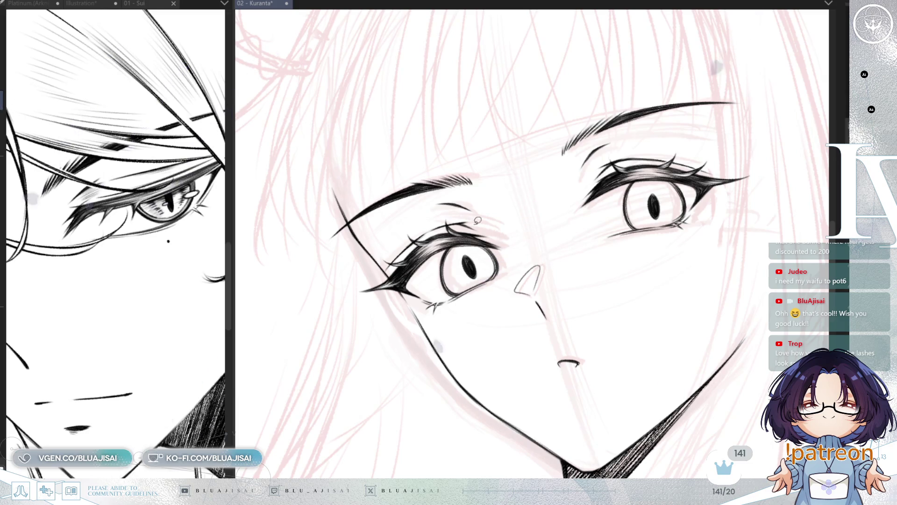
Shift the left eye's pupil slightly up and to the right to match.
drag(467, 276, 487, 253)
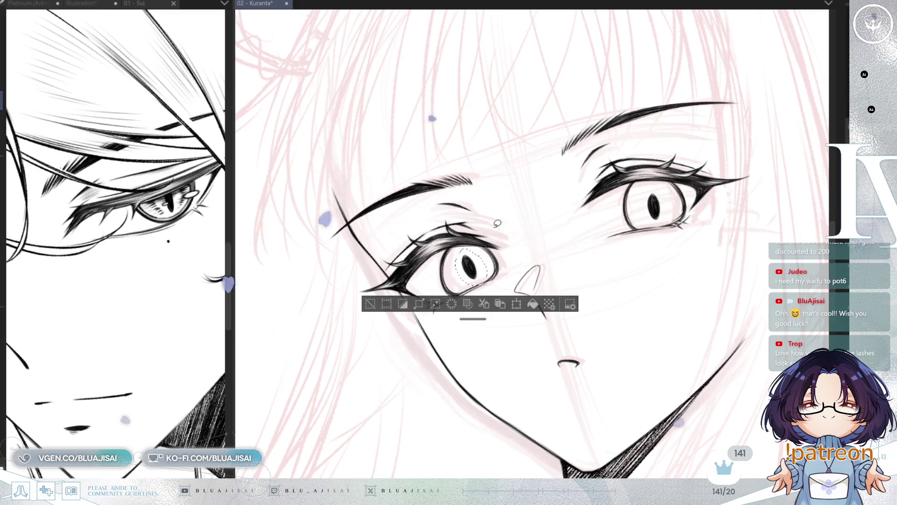
key(ctrl+t)
drag(482, 283, 483, 284)
click(442, 308)
click(381, 321)
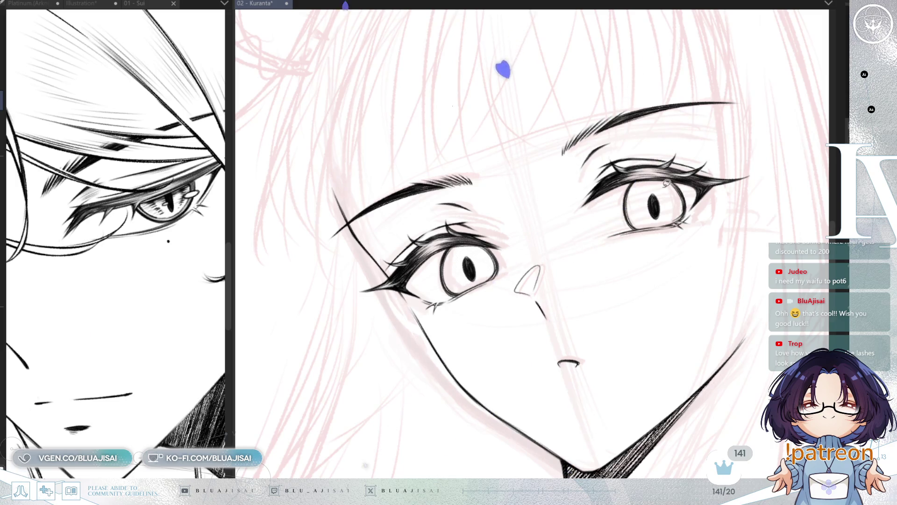
drag(672, 203, 662, 216)
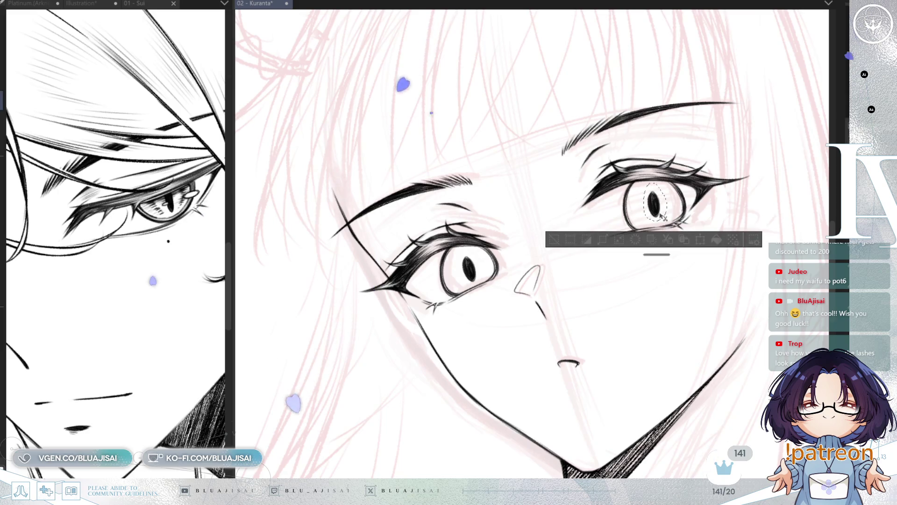
key(ctrl+d)
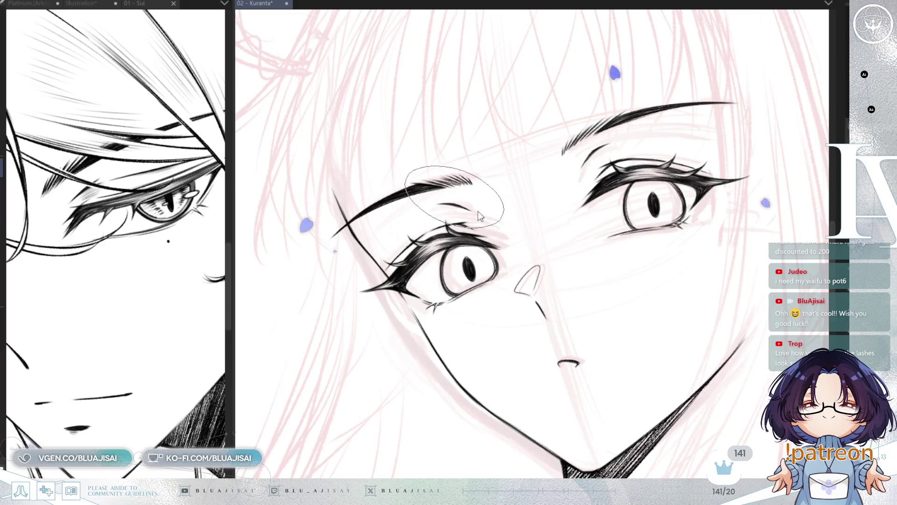
Hatch shading over both eyes' upper lids, comparing the result with undo and redo.
mouse_move(427, 273)
mouse_down()
mouse_move(446, 257)
mouse_move(505, 245)
mouse_move(454, 251)
mouse_up()
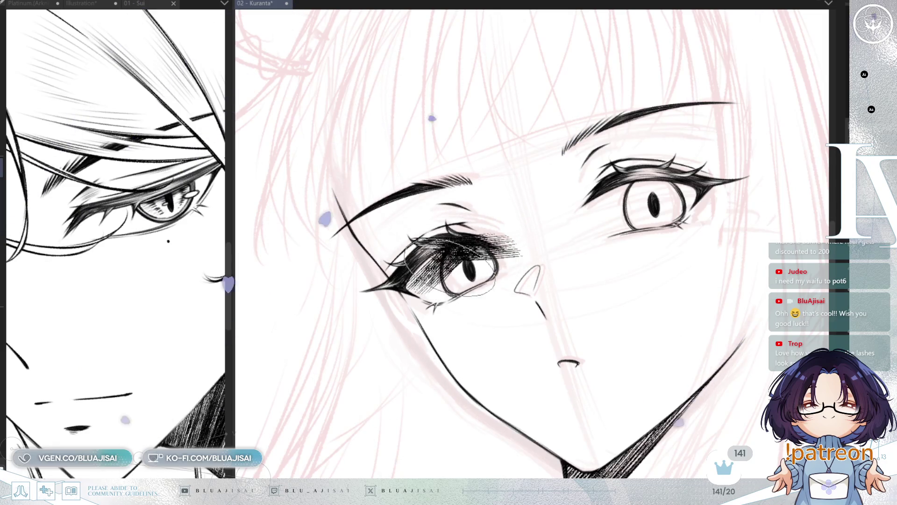
mouse_move(647, 191)
mouse_down()
mouse_move(622, 196)
mouse_move(659, 177)
mouse_move(677, 185)
mouse_move(645, 182)
mouse_move(681, 189)
mouse_move(650, 192)
mouse_up()
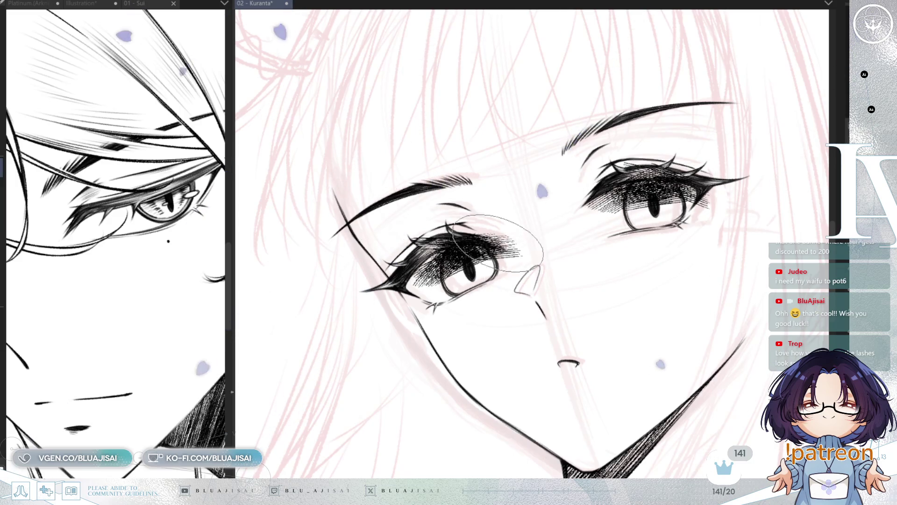
key(ctrl+z)
key(ctrl+z)
key(ctrl+z)
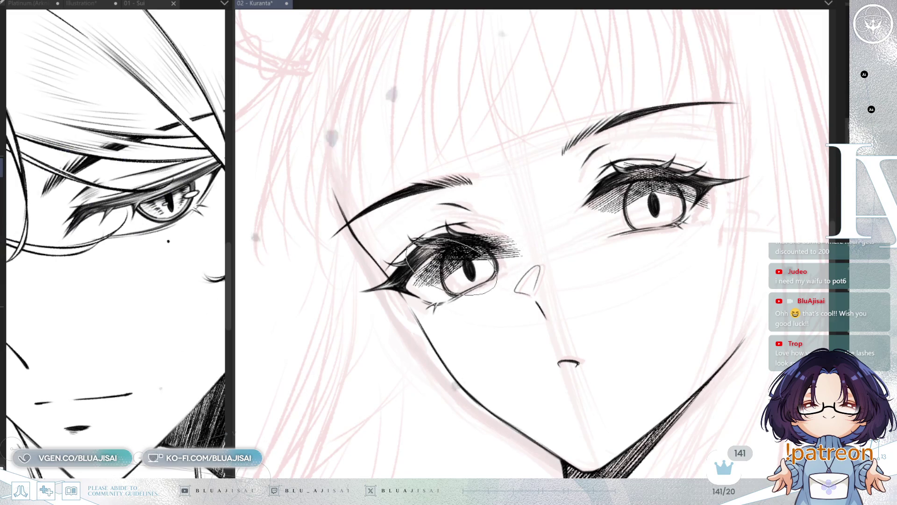
key(ctrl+z)
key(ctrl+z)
key(ctrl+z)
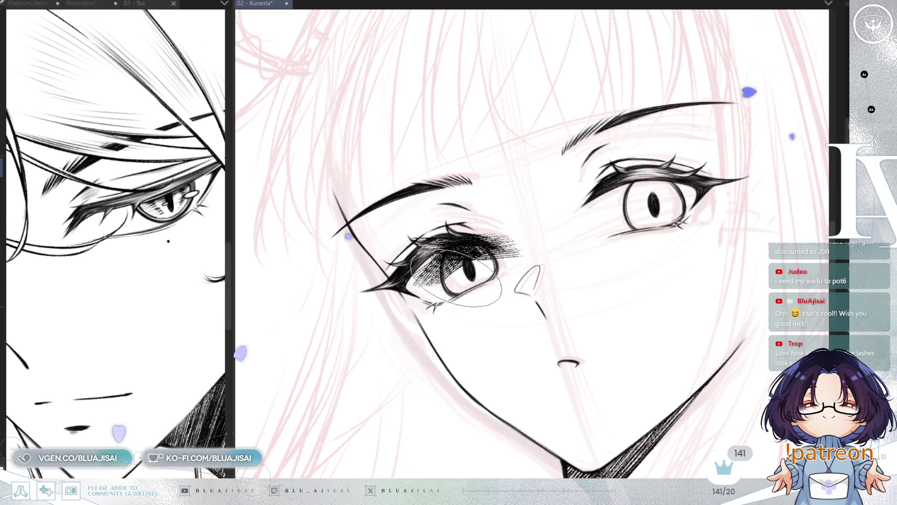
key(ctrl+y)
key(ctrl+y)
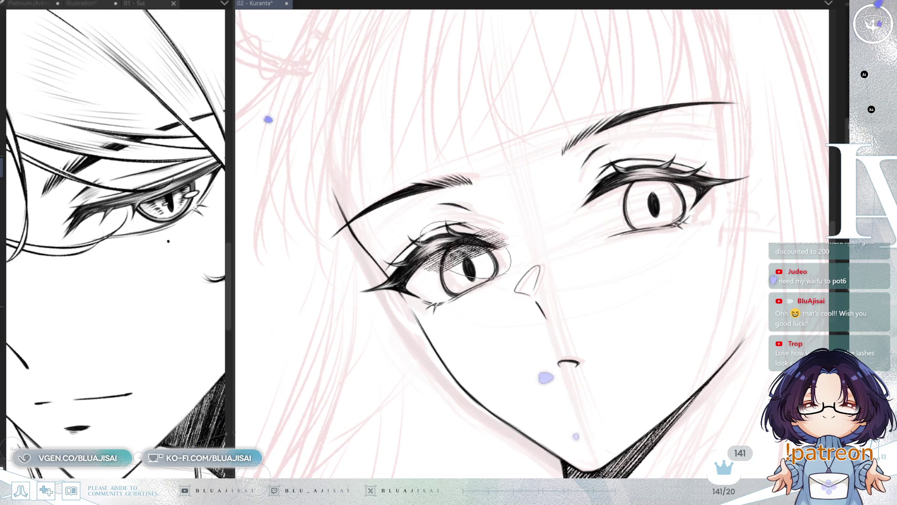
key(ctrl+y)
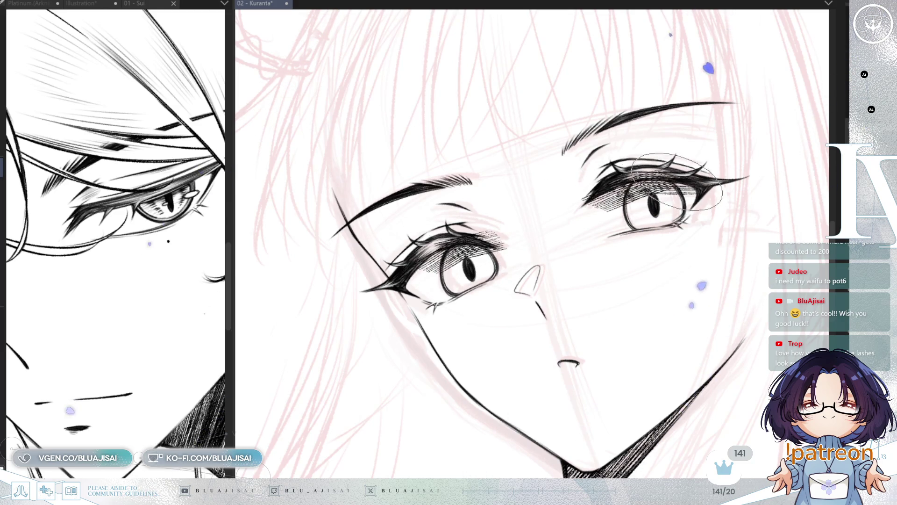
key(ctrl+y)
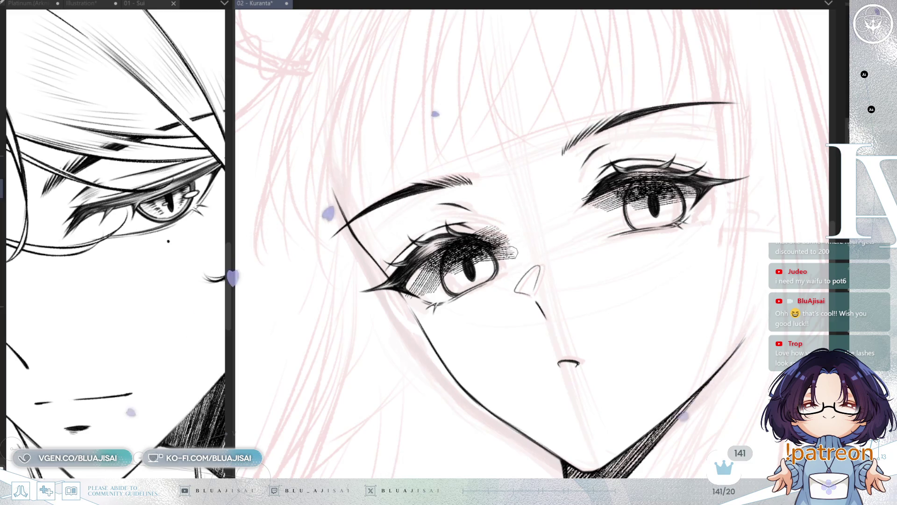
Add short hatching dashes inside both irises, darkening their upper parts around the pupils.
scroll(486, 271, up, 2)
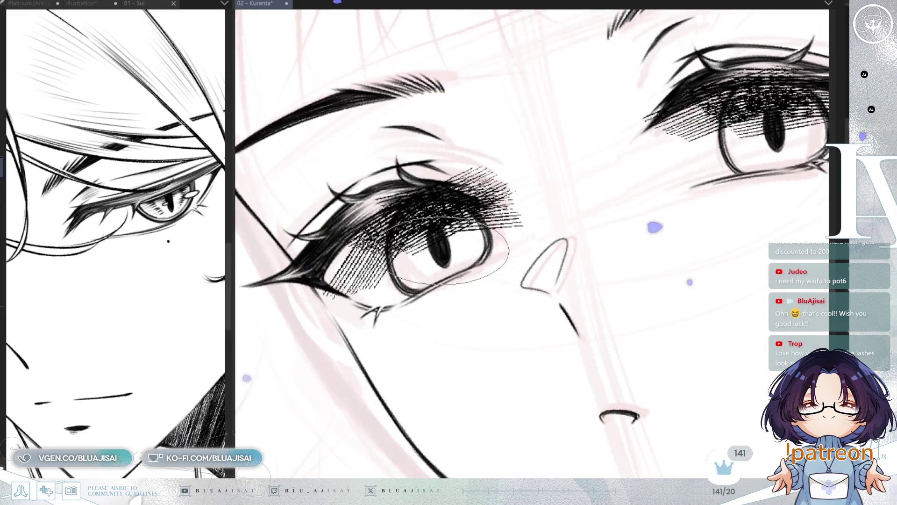
drag(405, 260, 412, 265)
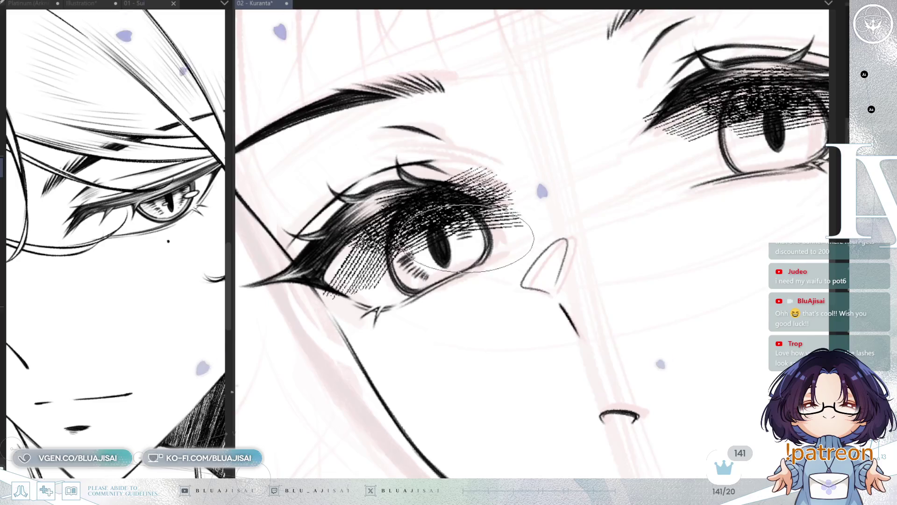
drag(466, 233, 468, 258)
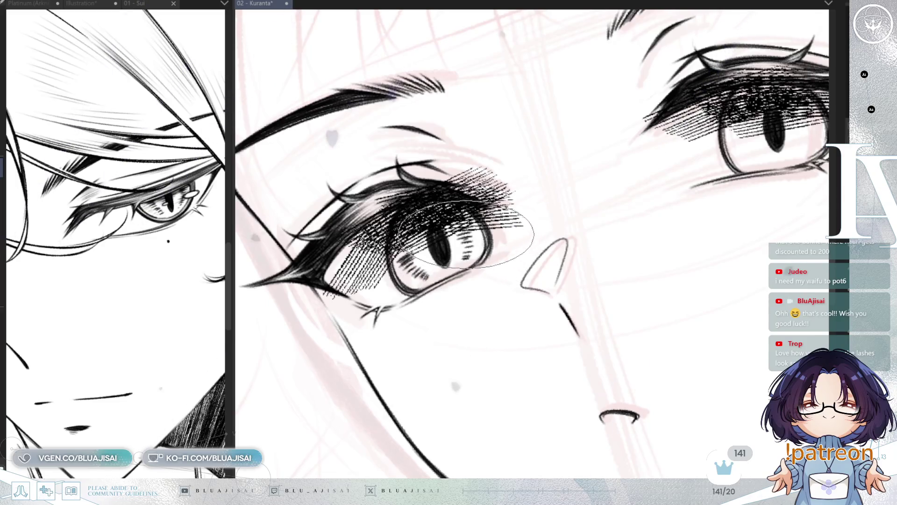
drag(551, 222, 472, 268)
drag(644, 159, 682, 156)
drag(656, 186, 683, 201)
mouse_move(710, 159)
mouse_down()
mouse_move(739, 154)
mouse_move(729, 192)
mouse_up()
drag(658, 186, 667, 192)
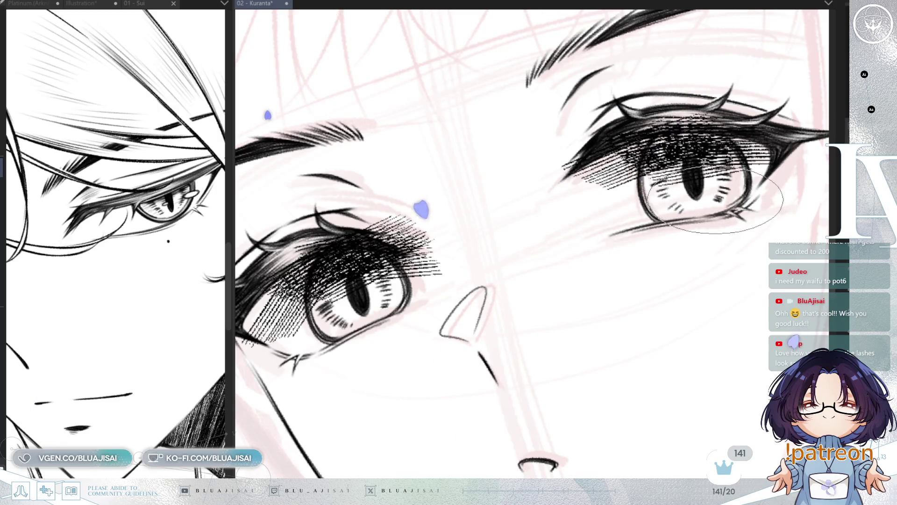
Erase some of the dense hatching on the right eye's lid to lighten it.
mouse_move(372, 257)
mouse_down()
mouse_move(423, 252)
mouse_move(369, 243)
mouse_move(346, 290)
mouse_move(357, 320)
mouse_move(341, 243)
mouse_move(303, 306)
mouse_move(336, 292)
mouse_move(393, 231)
mouse_move(369, 243)
mouse_move(423, 231)
mouse_move(472, 264)
mouse_move(458, 262)
mouse_move(448, 234)
mouse_move(476, 227)
mouse_move(517, 309)
mouse_up()
mouse_move(572, 254)
mouse_down()
mouse_move(598, 197)
mouse_move(571, 215)
mouse_move(556, 199)
mouse_move(654, 191)
mouse_move(641, 186)
mouse_move(683, 201)
mouse_move(694, 225)
mouse_move(682, 205)
mouse_move(703, 217)
mouse_up()
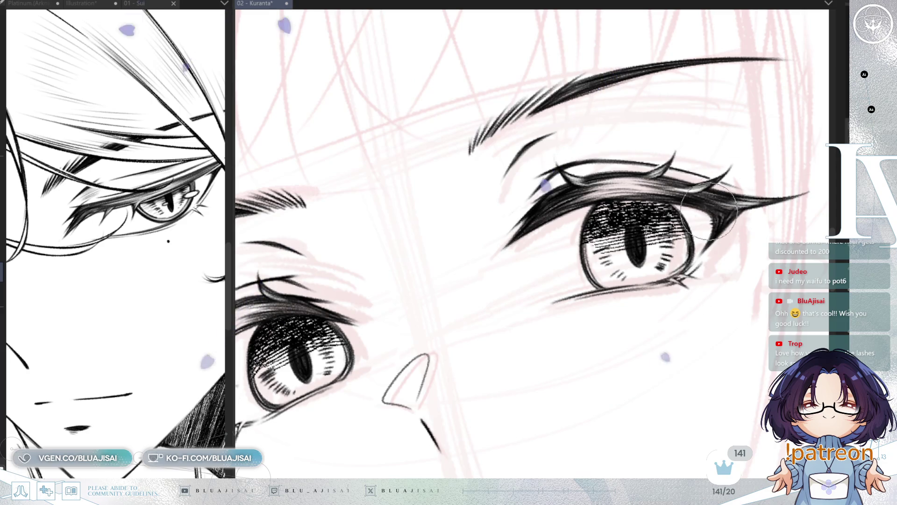
scroll(715, 256, down, 1)
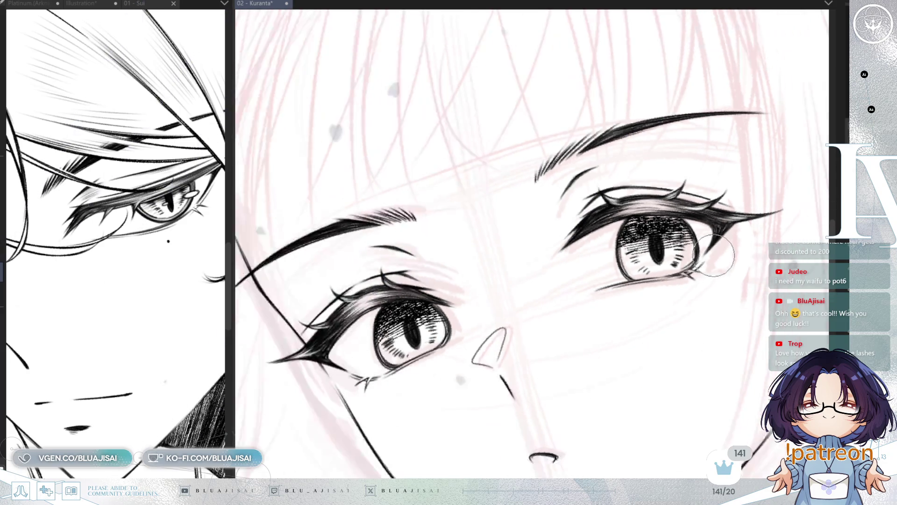
scroll(715, 257, down, 6)
drag(680, 218, 636, 232)
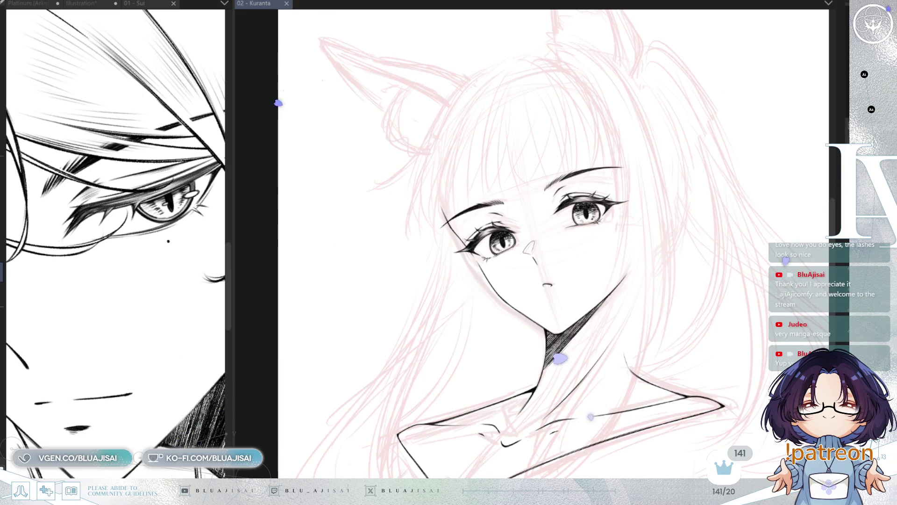
scroll(627, 190, up, 3)
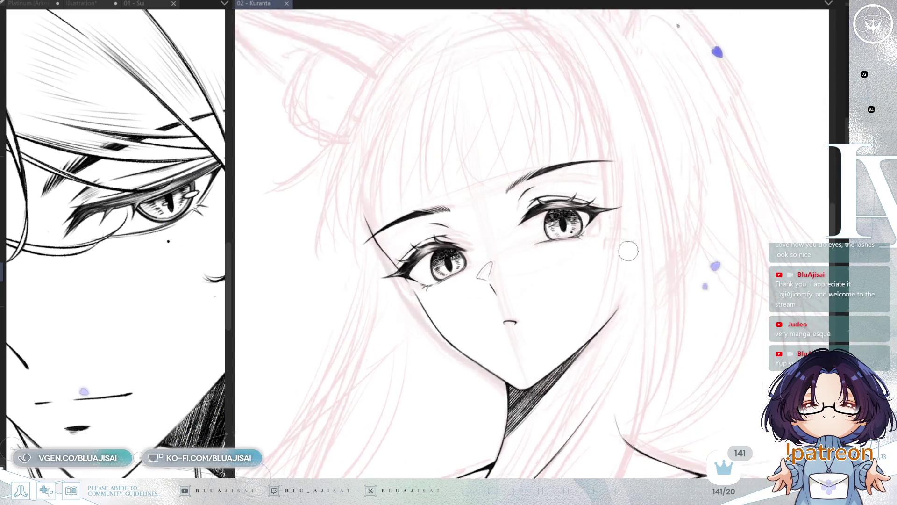
Erase stray hatch marks from the whites of both eyes, then mirror the view to check.
drag(572, 306, 628, 294)
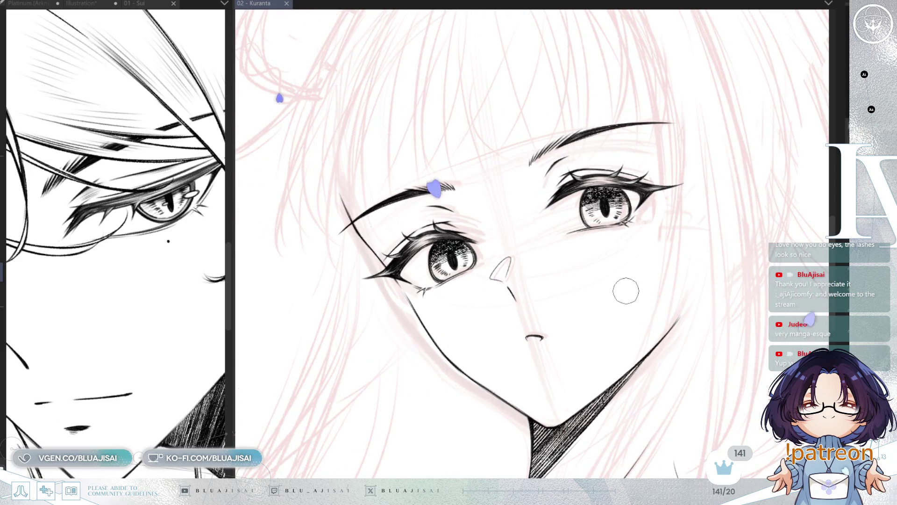
scroll(625, 291, up, 2)
drag(467, 234, 567, 213)
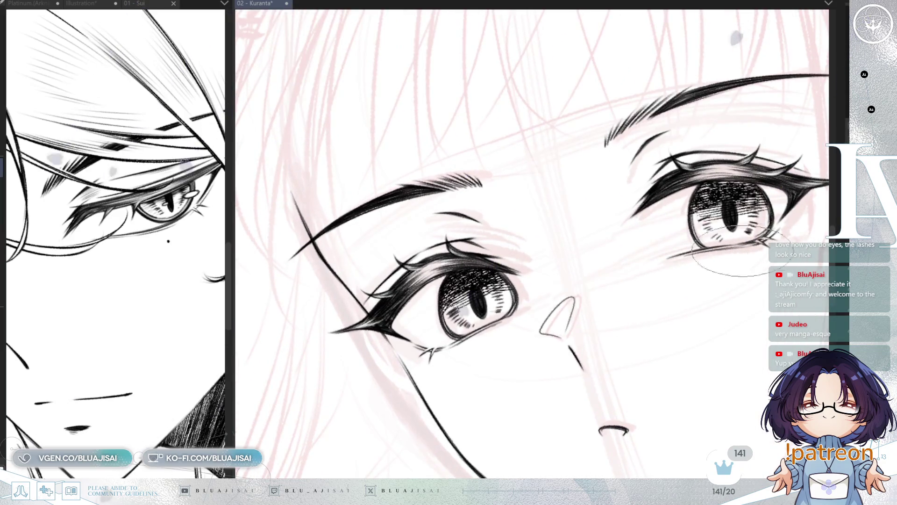
scroll(486, 336, up, 2)
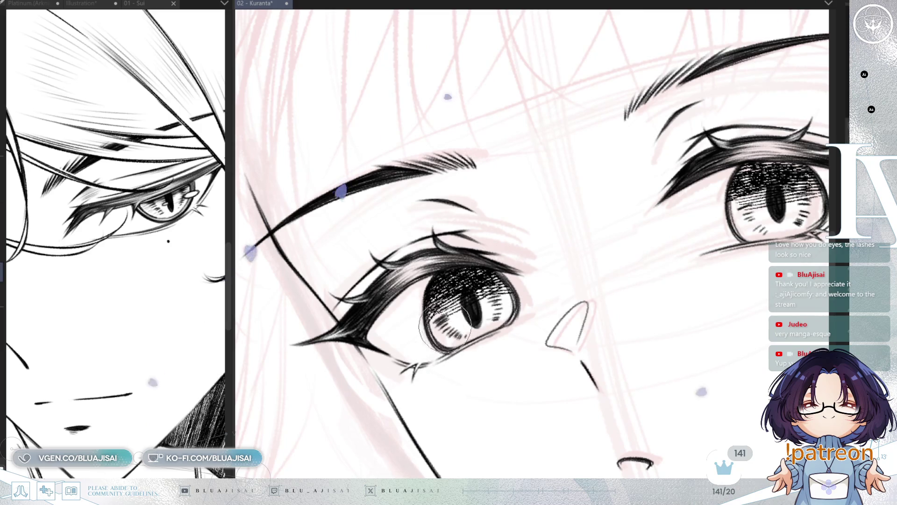
mouse_move(430, 325)
mouse_down()
mouse_move(458, 329)
mouse_move(501, 317)
mouse_move(486, 304)
mouse_up()
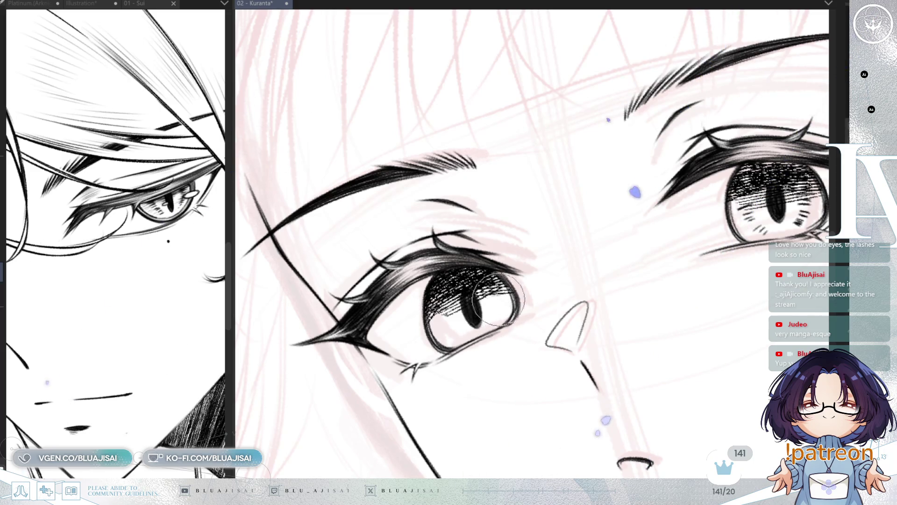
drag(564, 280, 471, 303)
mouse_move(648, 233)
mouse_down()
mouse_move(684, 252)
mouse_move(723, 222)
mouse_move(711, 230)
mouse_up()
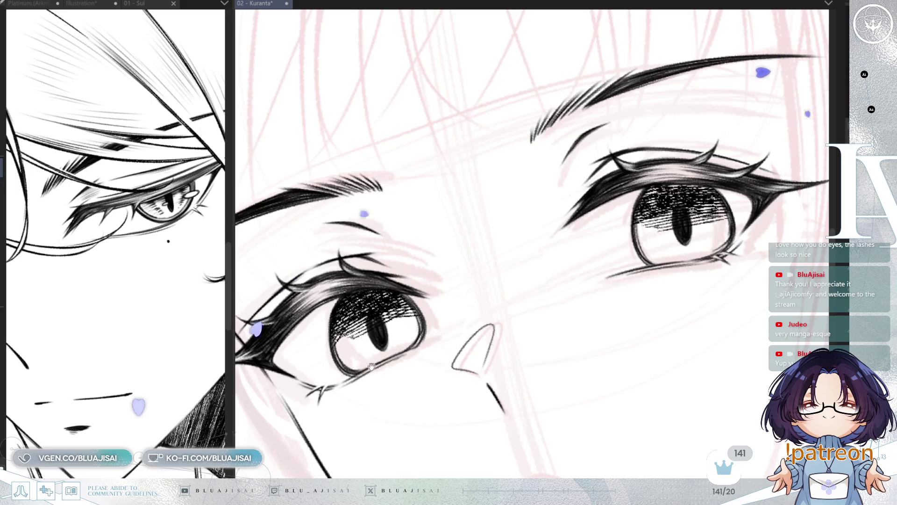
drag(347, 345, 450, 312)
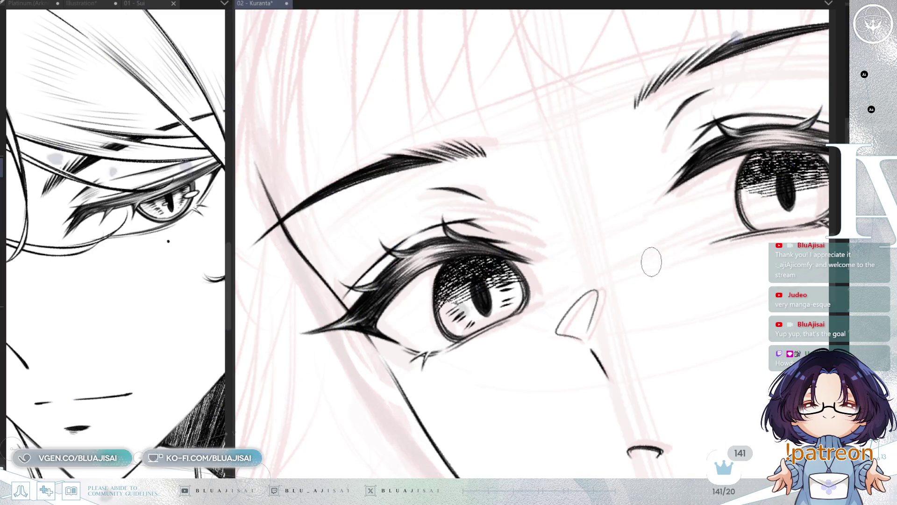
scroll(654, 263, down, 3)
key(h)
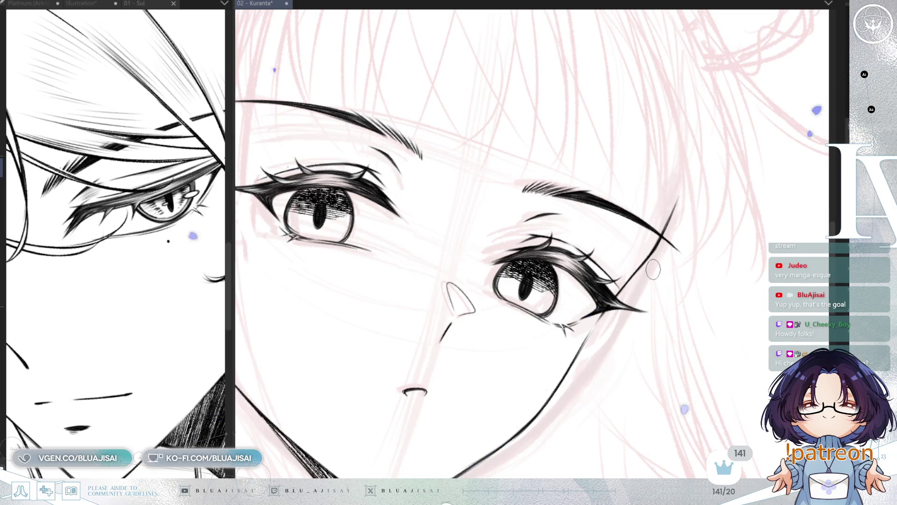
Draw a few short hatch dashes in the left iris beside the pupil.
key(h)
scroll(649, 271, up, 4)
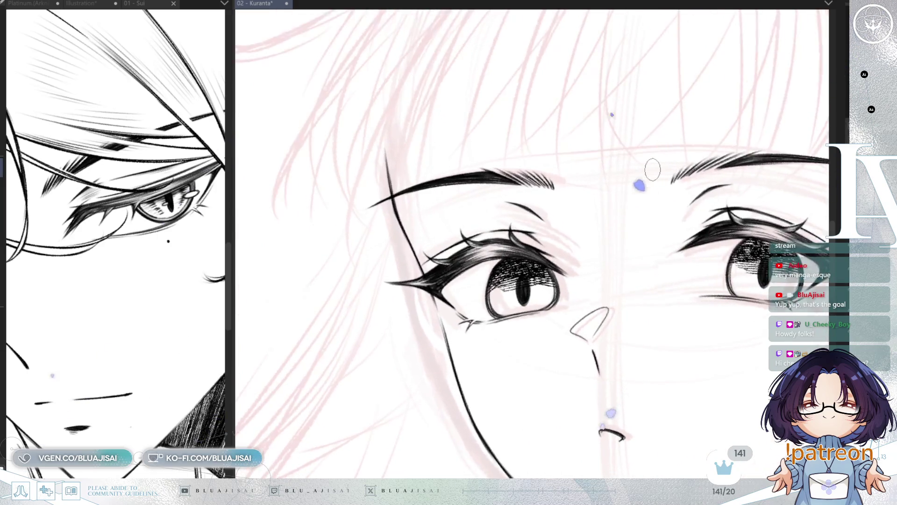
drag(598, 300, 596, 308)
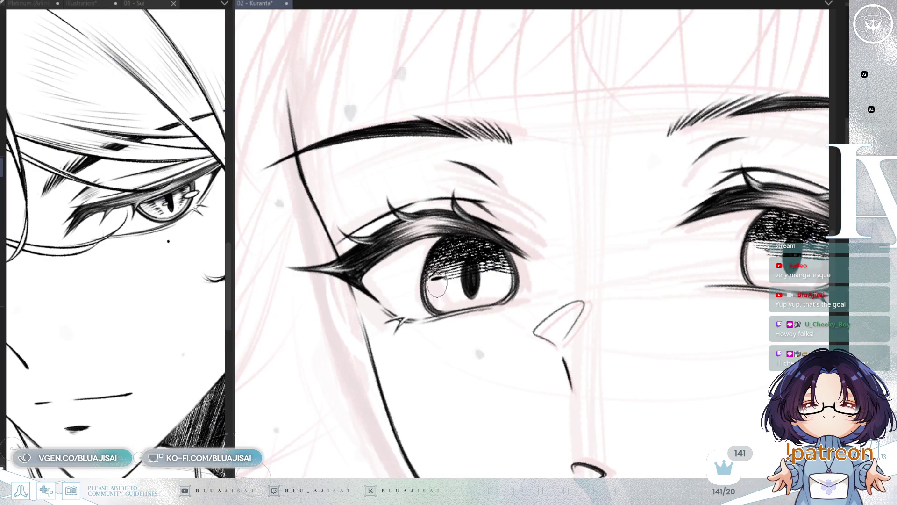
drag(438, 293, 449, 298)
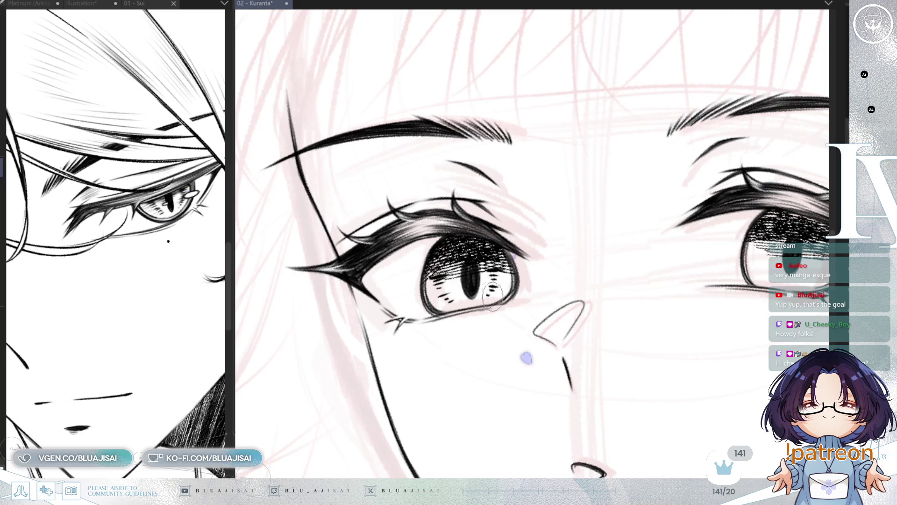
scroll(710, 306, down, 2)
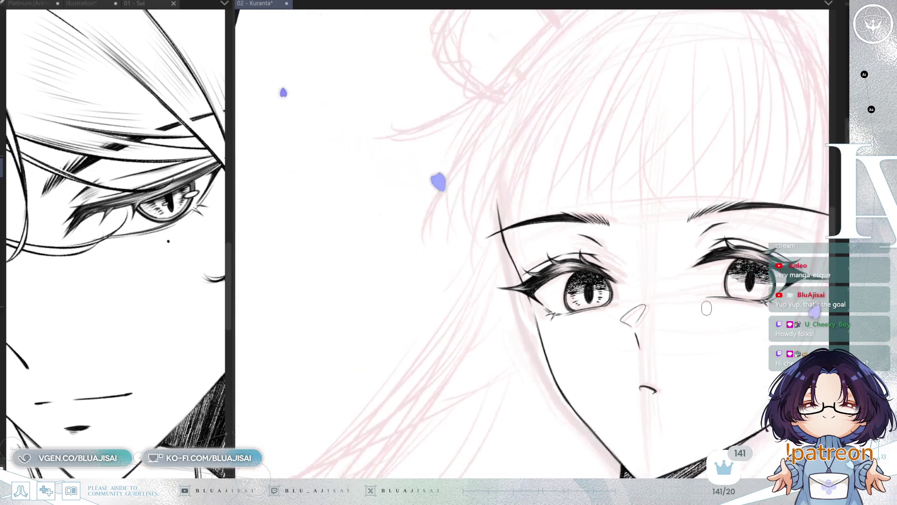
scroll(705, 308, up, 2)
drag(705, 308, 693, 314)
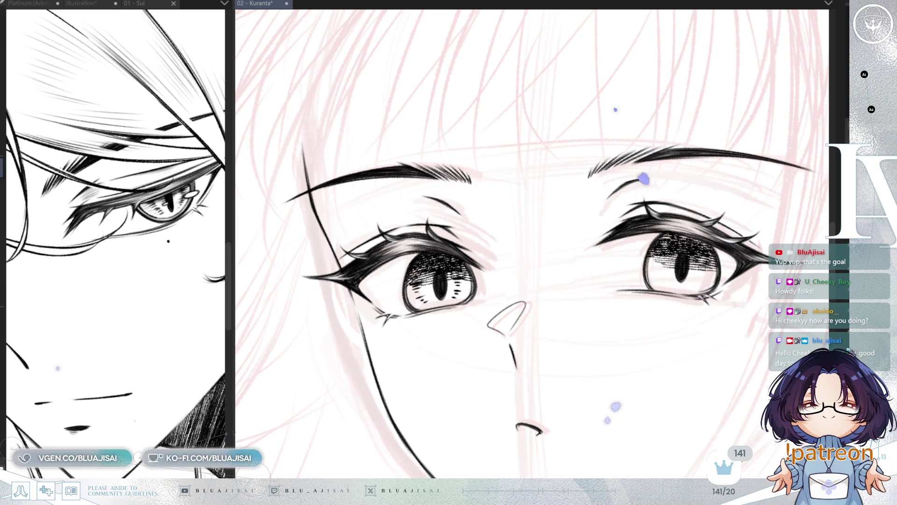
drag(533, 252, 477, 206)
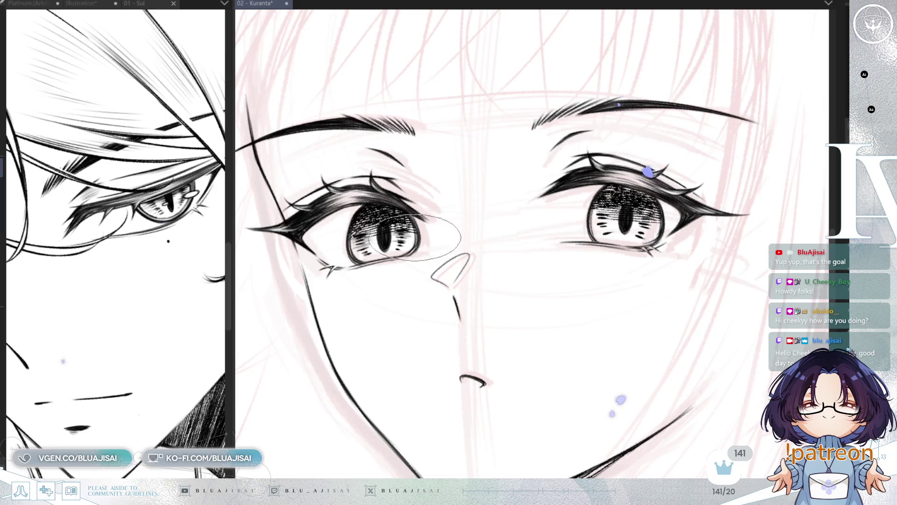
key(minus)
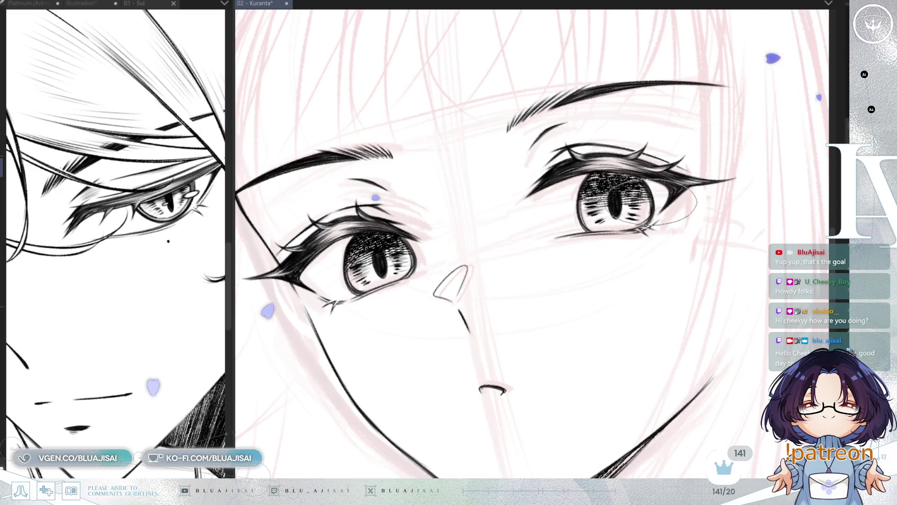
scroll(628, 215, down, 3)
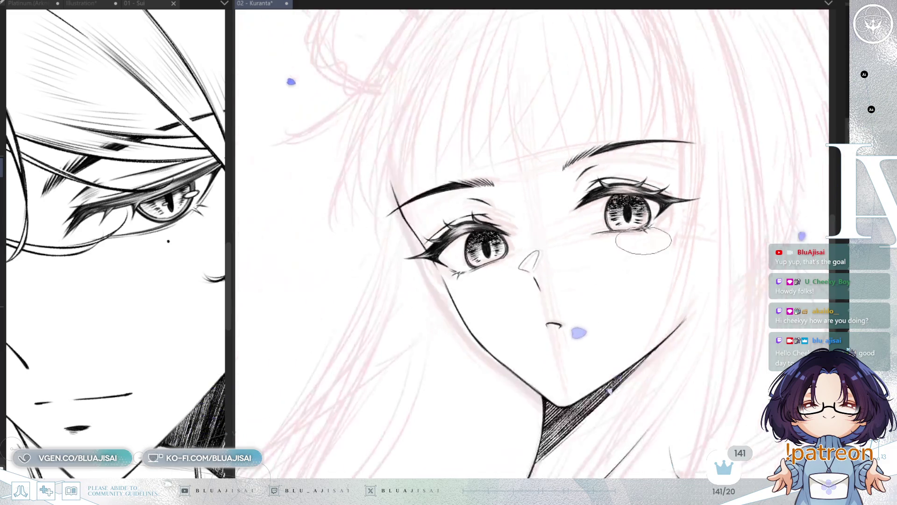
Zoom out, mirror and level the view, then lasso the eyebrow over the right-hand eye.
mouse_move(661, 257)
mouse_down()
mouse_move(635, 298)
mouse_move(594, 301)
mouse_up()
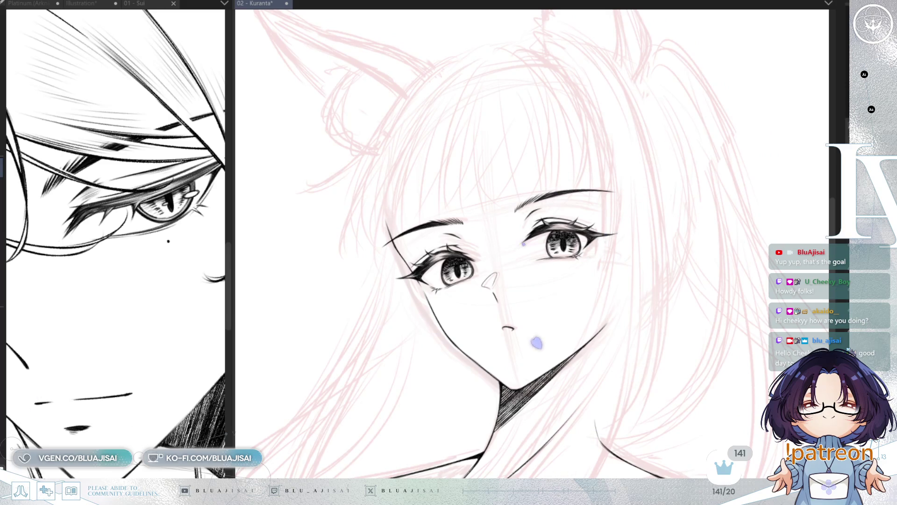
key(h)
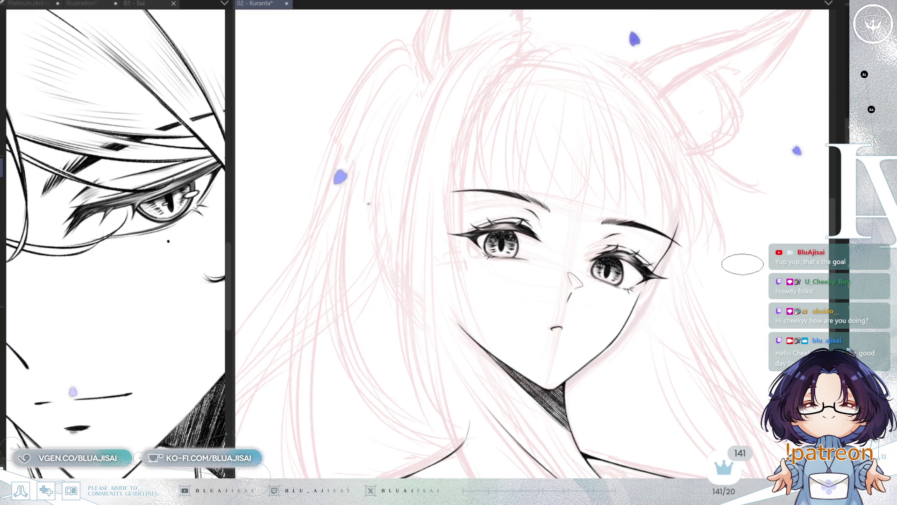
scroll(741, 260, up, 2)
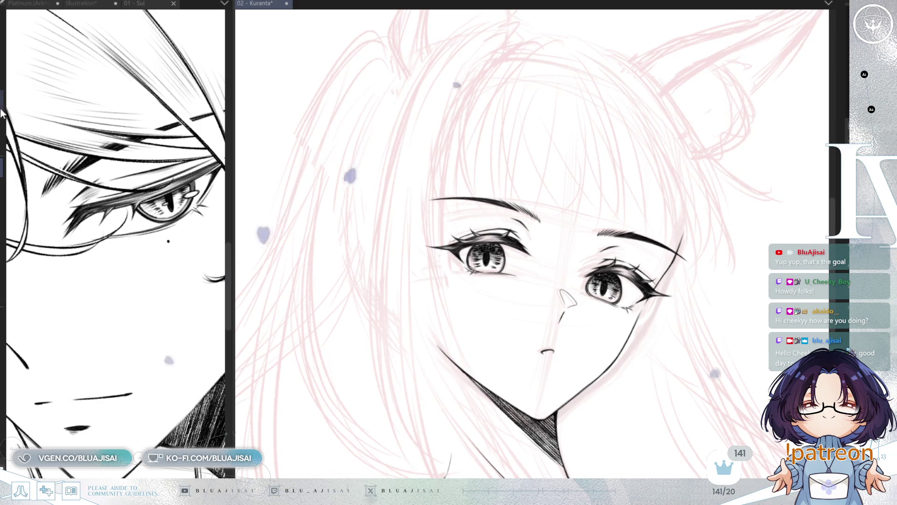
key(minus)
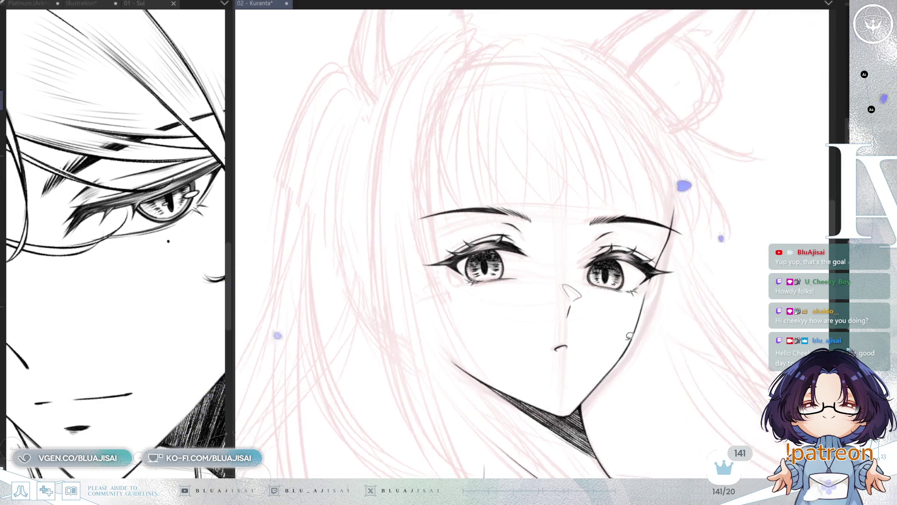
drag(579, 228, 635, 184)
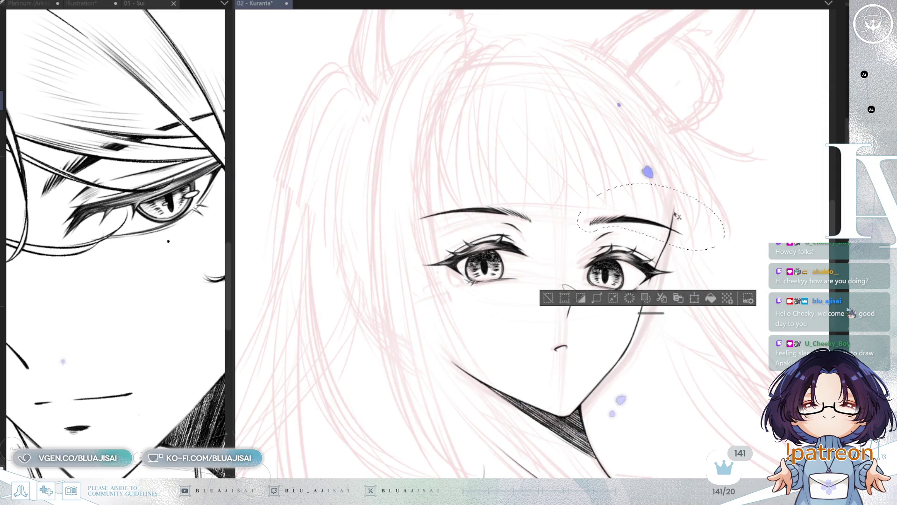
Narrow the right-hand eyebrow with Free Transform, pulling its sides inward, then deselect.
key(ctrl+t)
drag(718, 205, 710, 200)
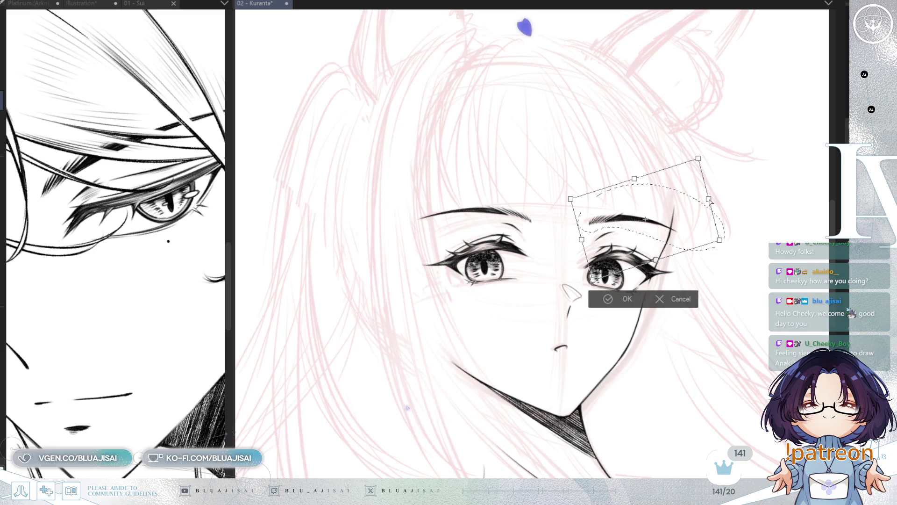
drag(582, 242, 581, 241)
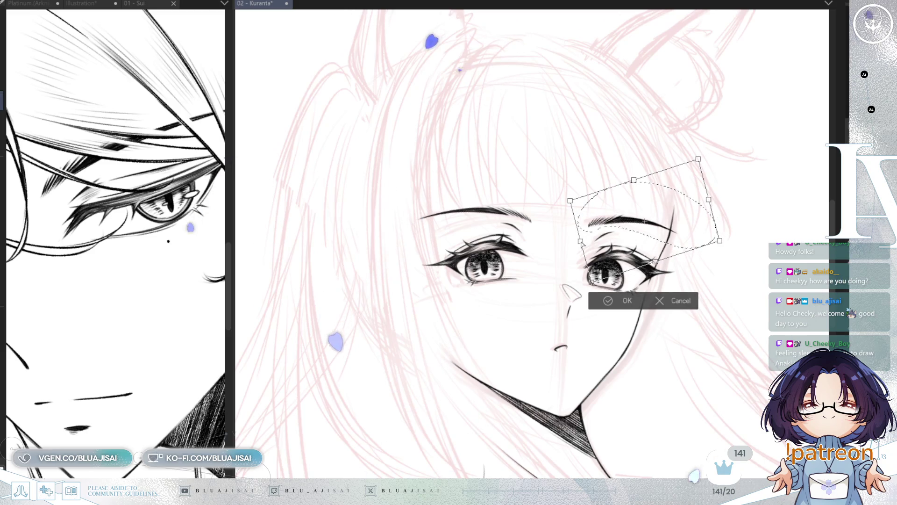
drag(708, 200, 708, 200)
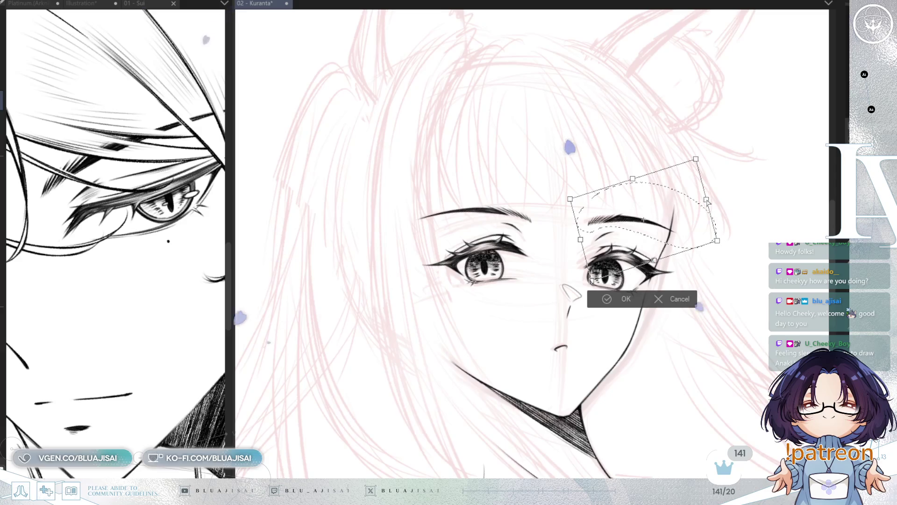
click(602, 304)
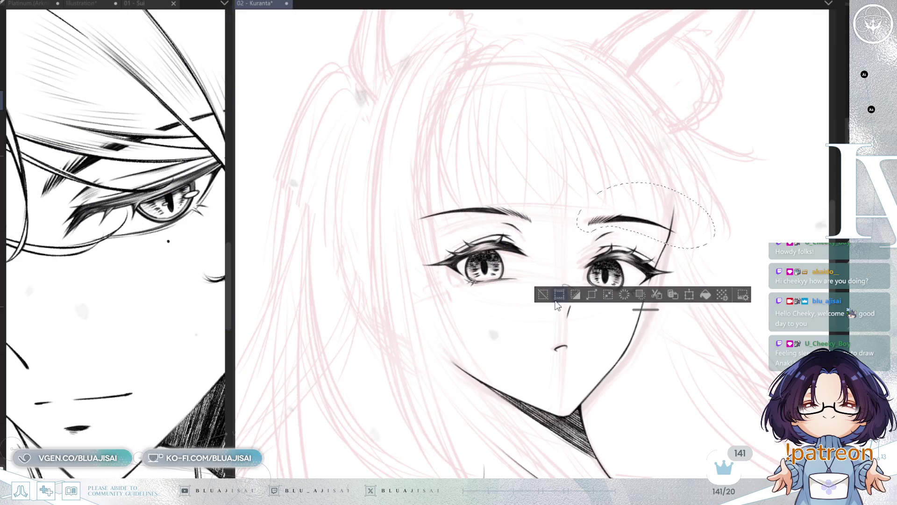
key(ctrl+d)
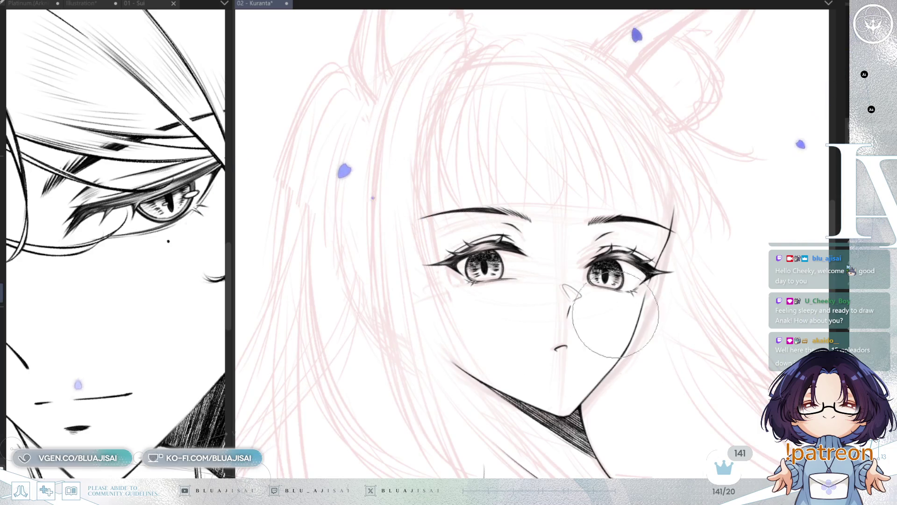
key(h)
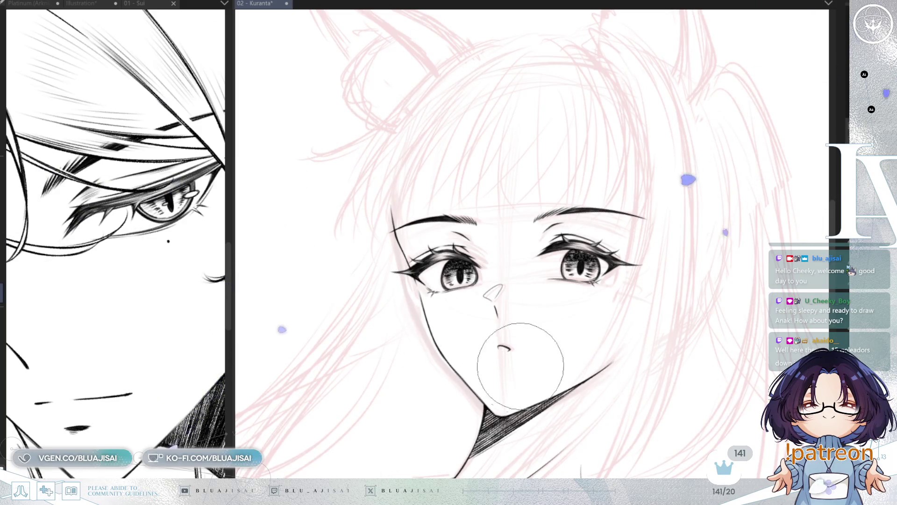
scroll(532, 431, down, 5)
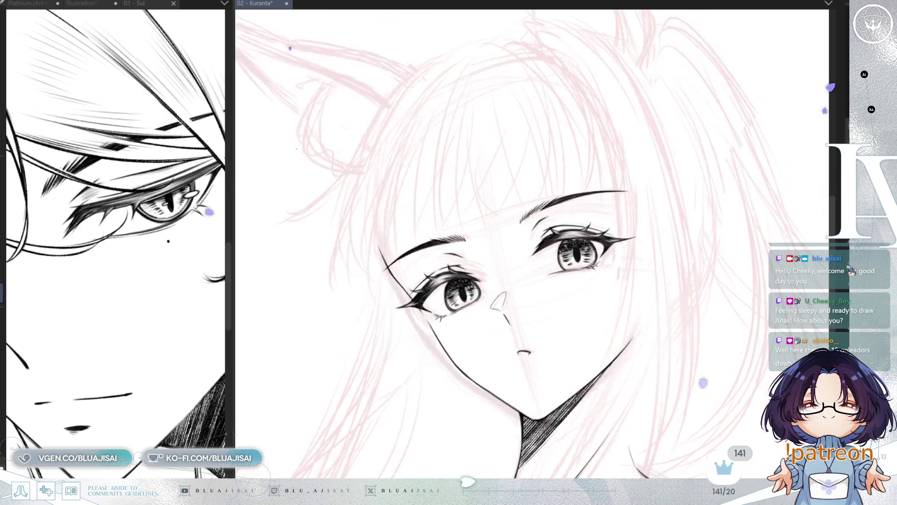
mouse_move(692, 280)
mouse_down()
mouse_move(716, 324)
mouse_move(645, 297)
mouse_up()
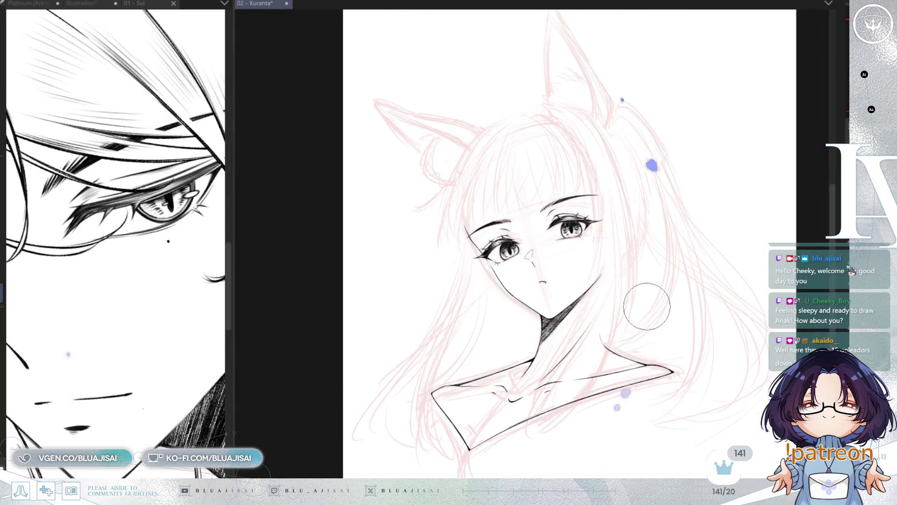
key(h)
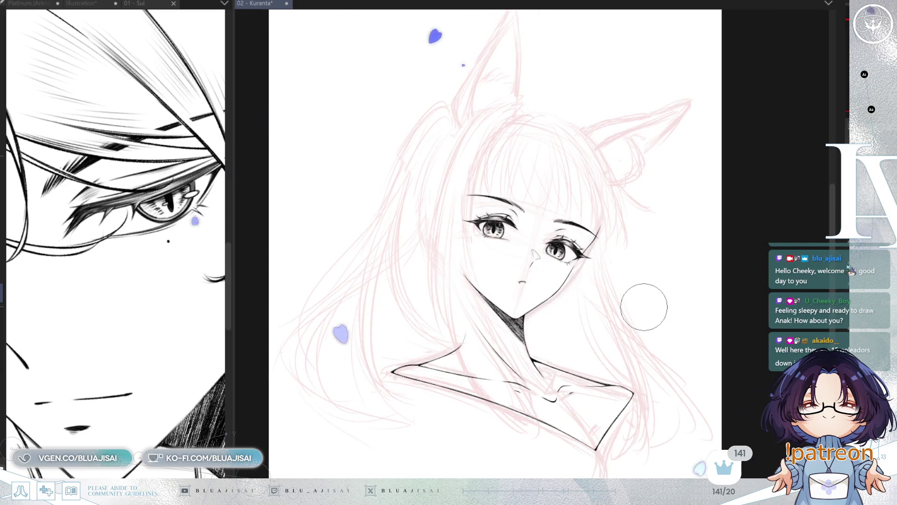
key(h)
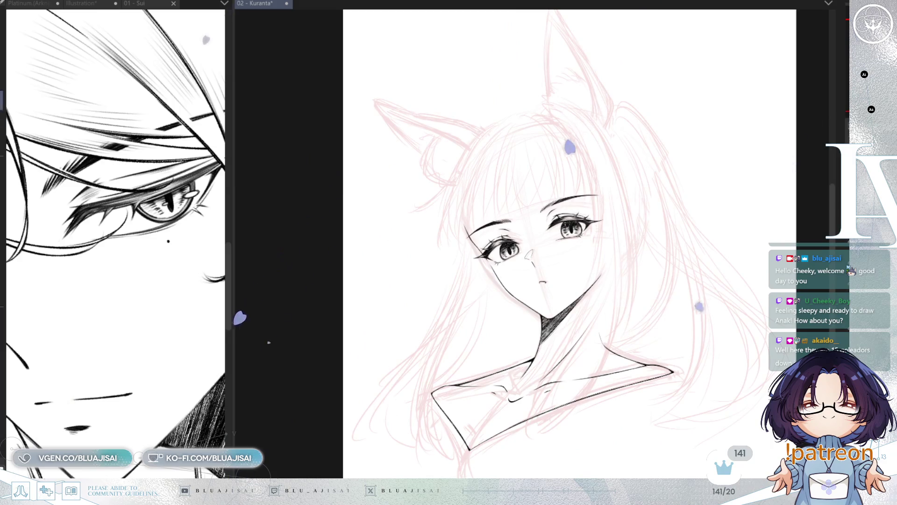
scroll(638, 115, down, 1)
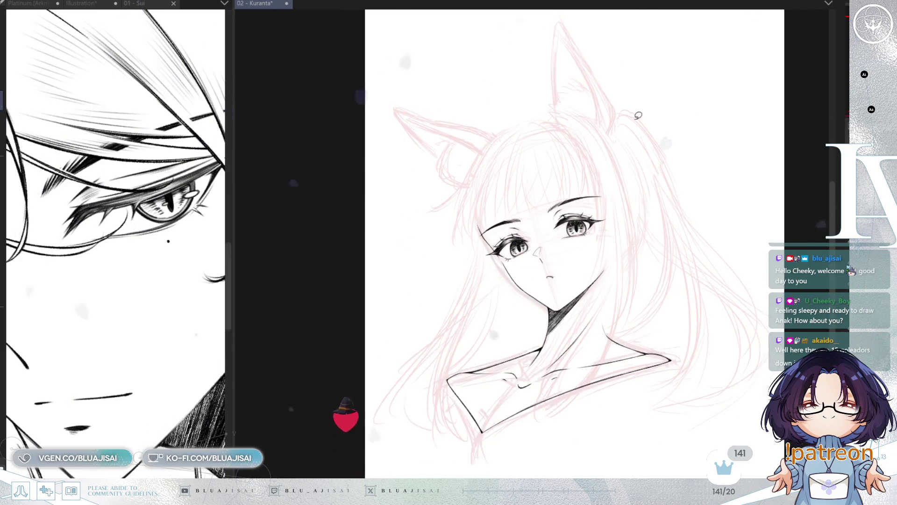
scroll(635, 243, up, 2)
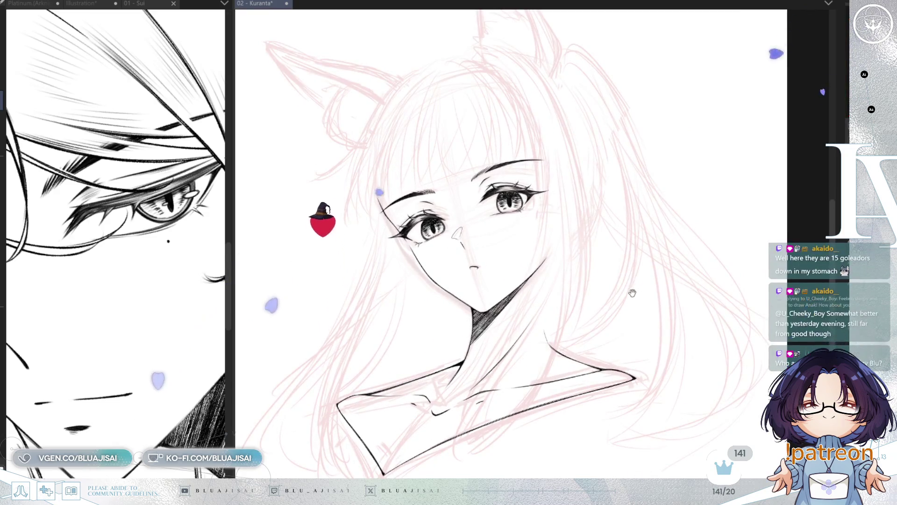
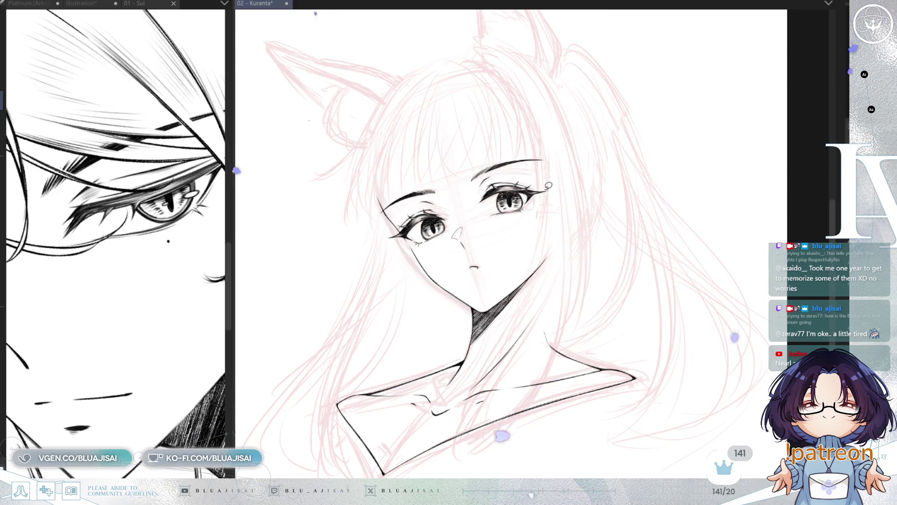
Mirror the canvas to check the face, flip it back, and tilt the view slightly.
scroll(545, 186, up, 2)
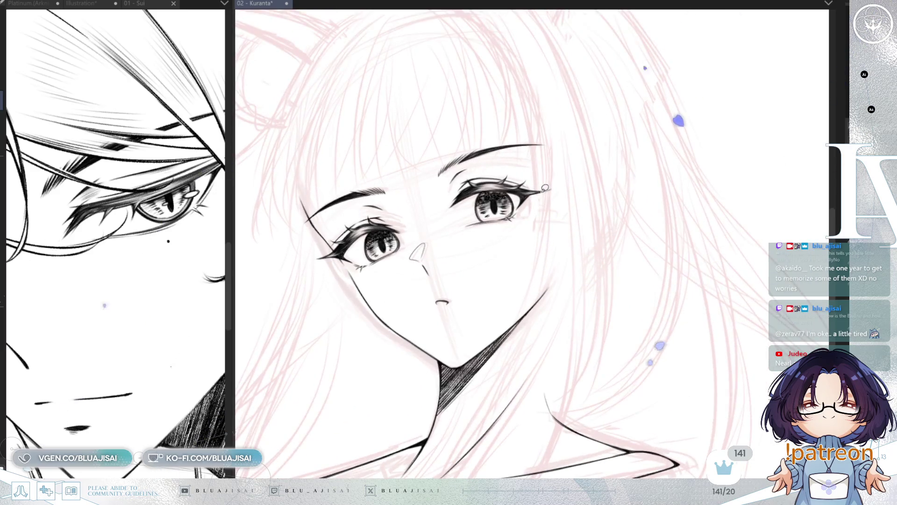
key(h)
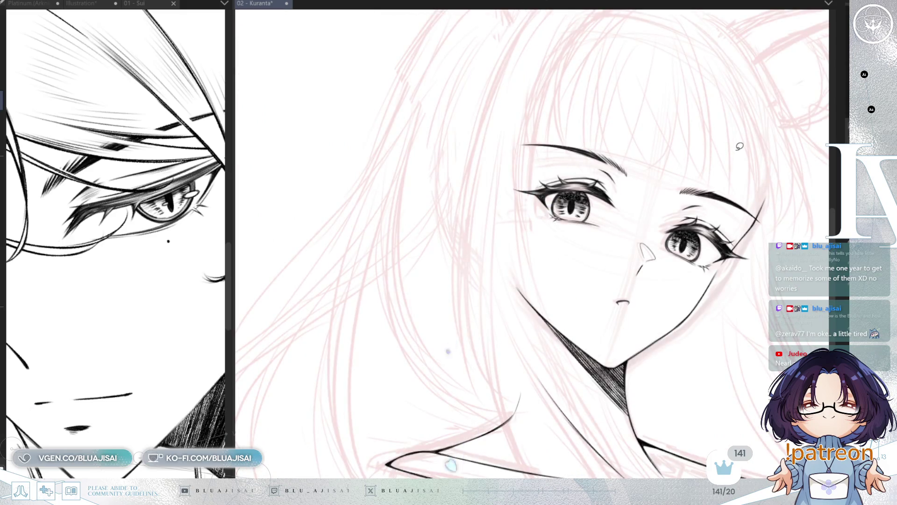
key(h)
key(ctrl+at)
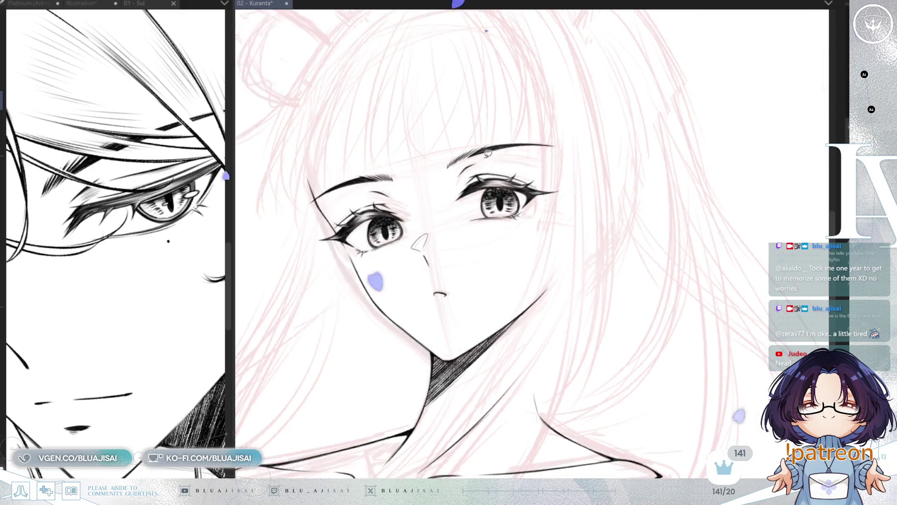
Select the right-hand eye and skew it slightly down and left with Free Transform.
mouse_move(487, 152)
mouse_down()
mouse_move(445, 196)
mouse_move(486, 237)
mouse_move(561, 225)
mouse_move(587, 172)
mouse_up()
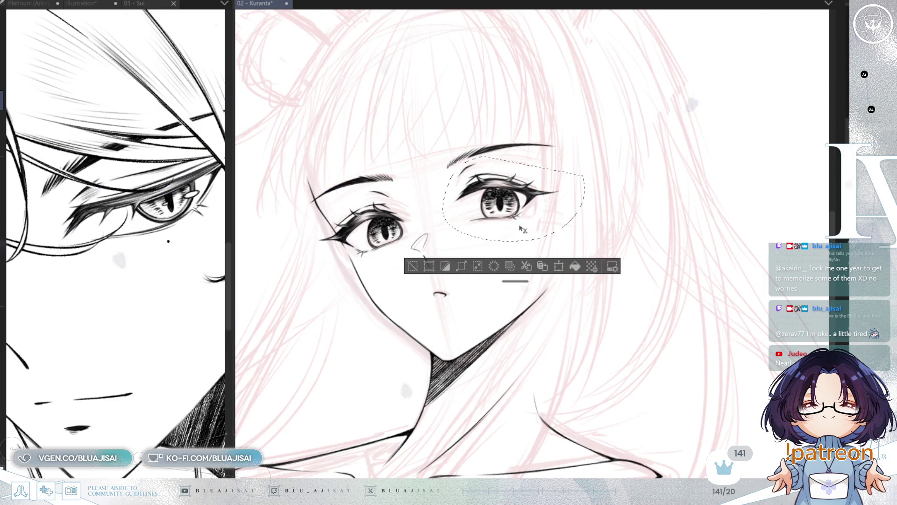
key(ctrl+t)
drag(584, 207, 584, 211)
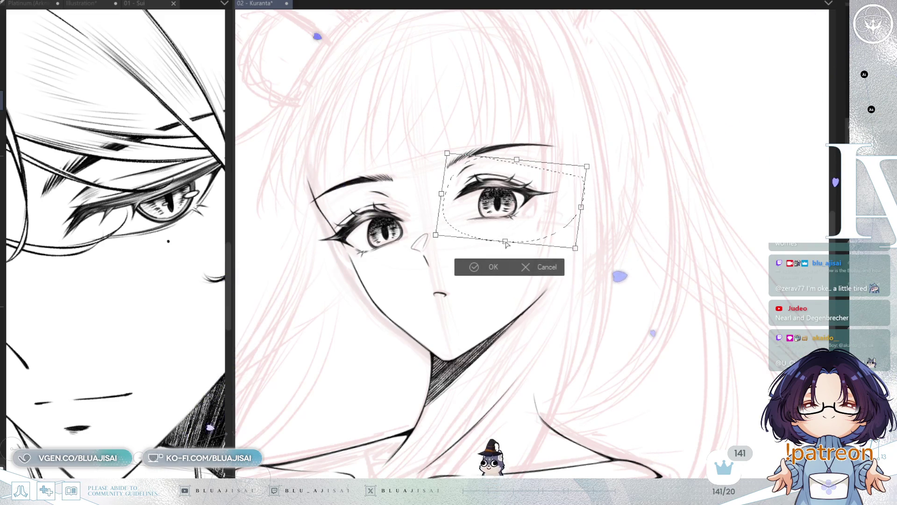
drag(510, 244, 507, 245)
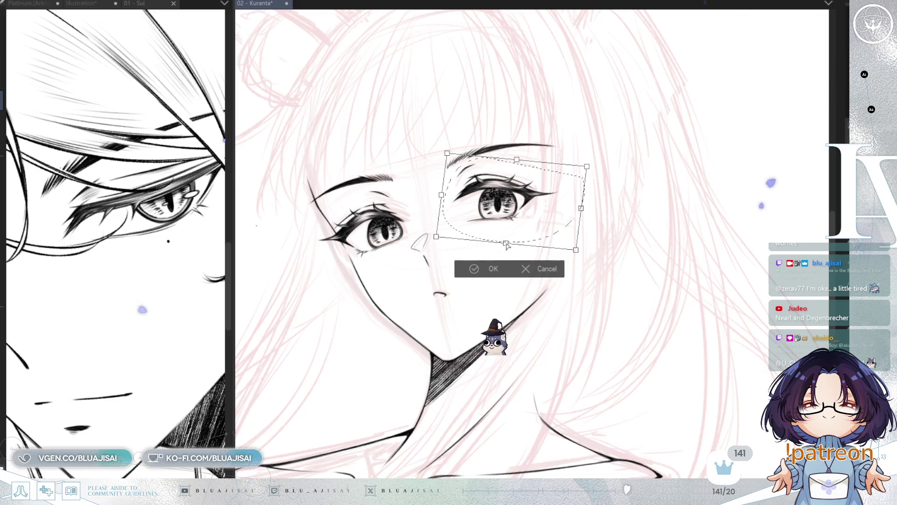
drag(581, 208, 581, 212)
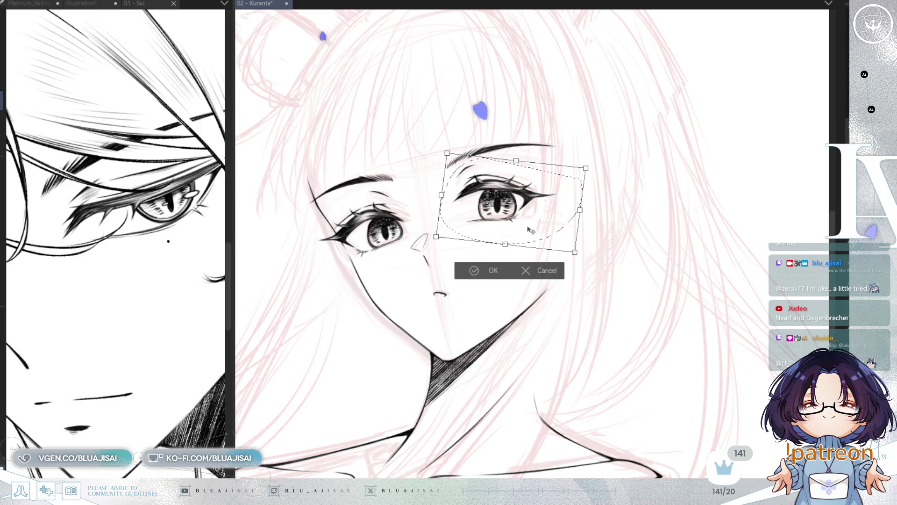
key(Return)
key(ctrl+d)
Transform the eyebrow above the right eye, then mirror the canvas to check proportions.
mouse_move(463, 161)
mouse_down()
mouse_move(584, 119)
mouse_move(584, 149)
mouse_move(550, 146)
mouse_up()
key(ctrl+t)
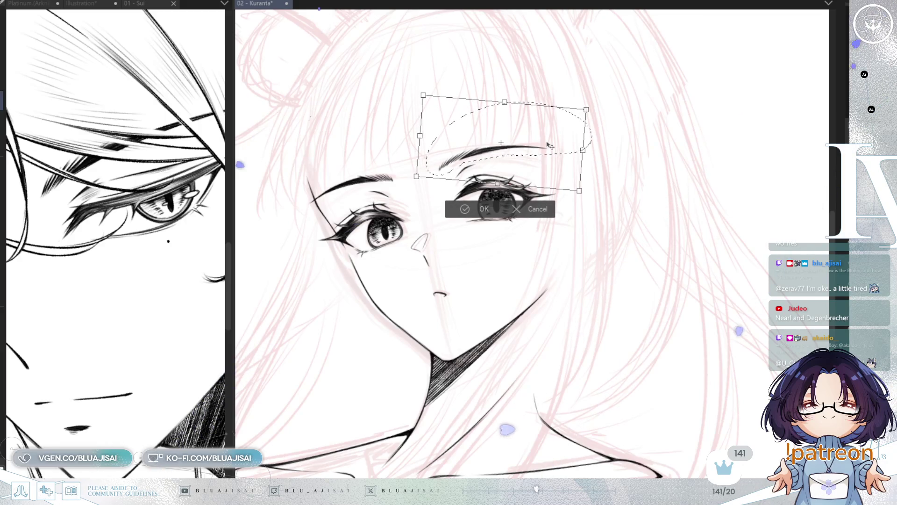
key(Return)
key(ctrl+d)
key(h)
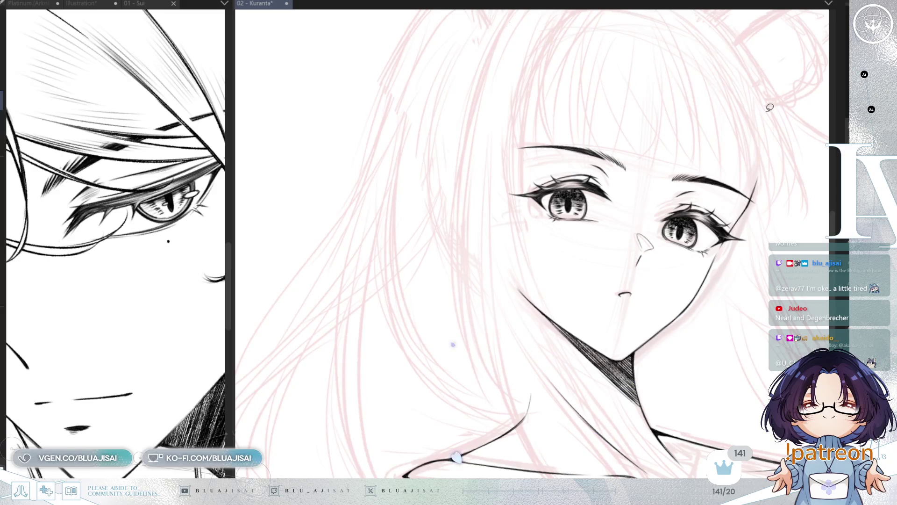
scroll(766, 118, down, 5)
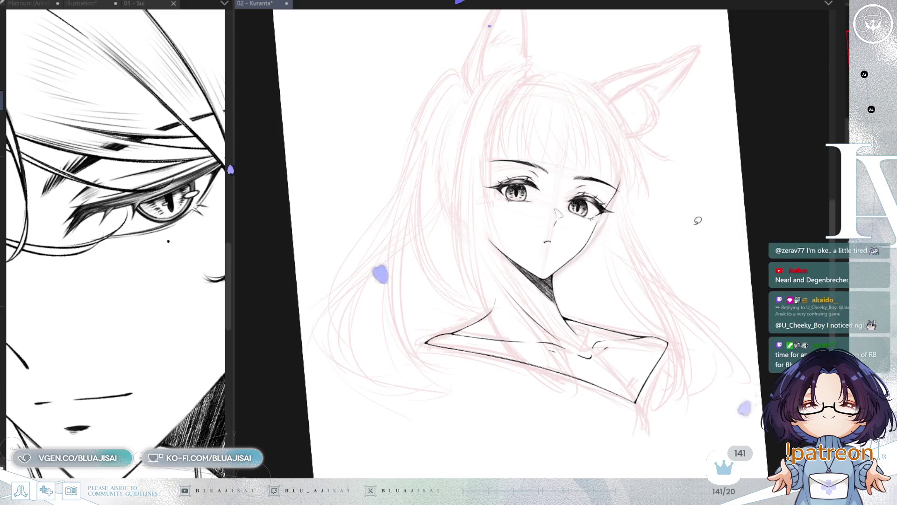
Flip the canvas view back horizontally and reset its rotation to straight.
key(h)
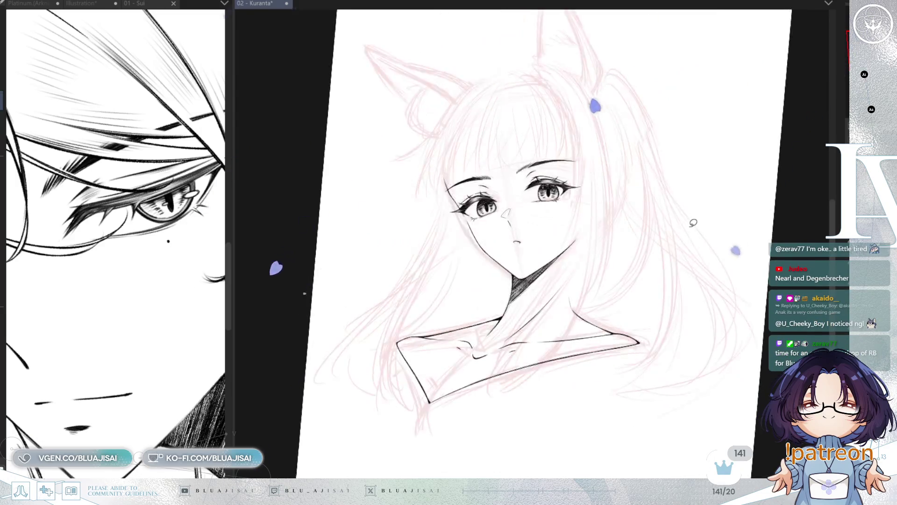
key(r)
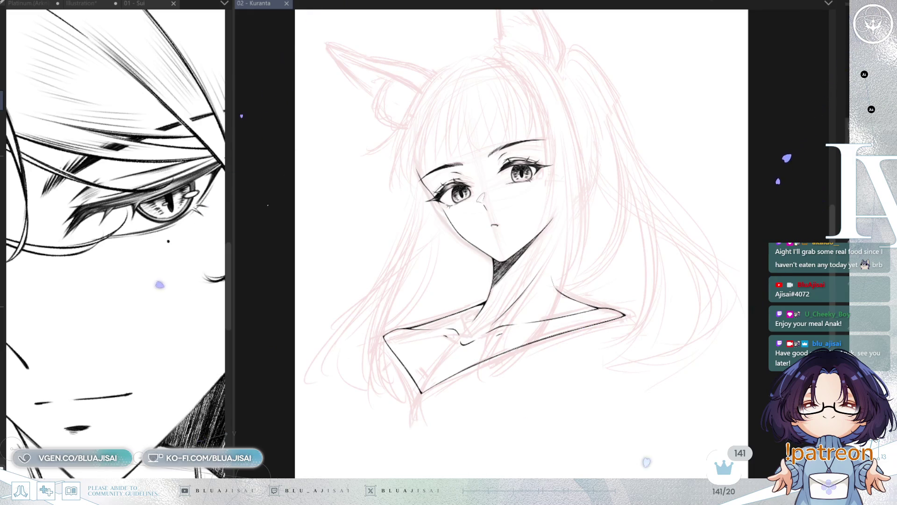
Show the Platinum reference in a widened left pane, zoomed out and framed on the character.
scroll(622, 277, up, 2)
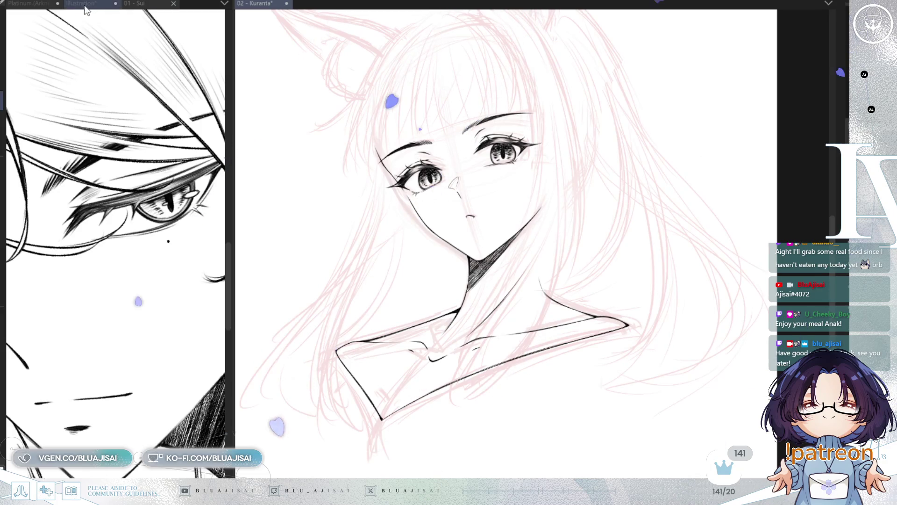
click(34, 6)
drag(232, 149, 289, 150)
scroll(232, 210, down, 2)
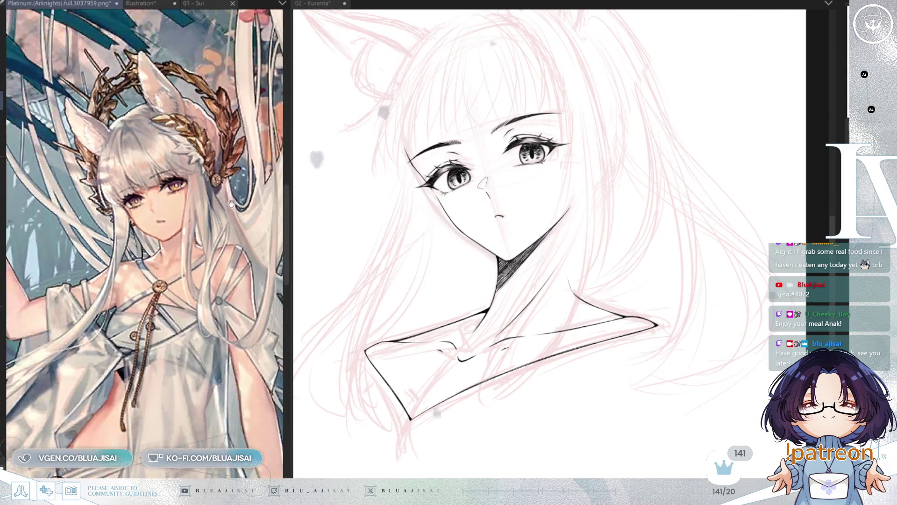
drag(232, 210, 194, 177)
Pan and zoom the sketch canvas to centre the face, enlarging the brush size.
drag(542, 197, 555, 227)
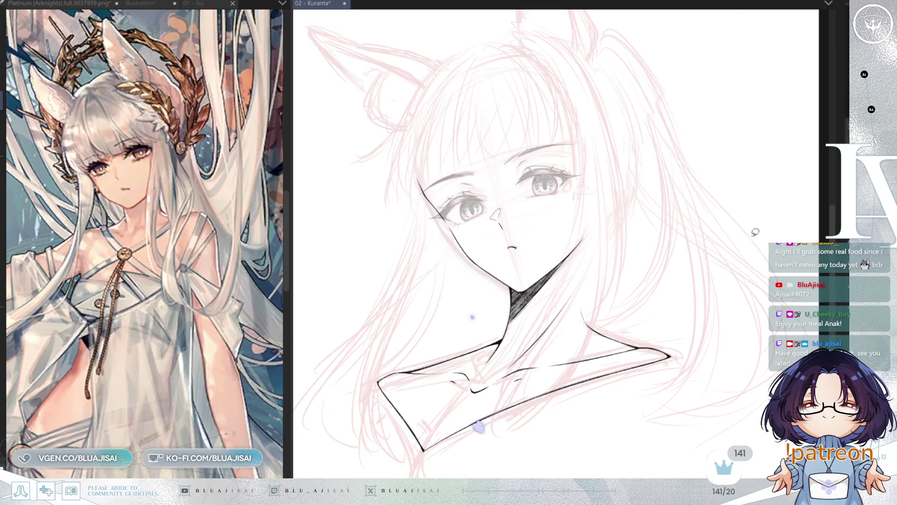
scroll(526, 24, left, 5)
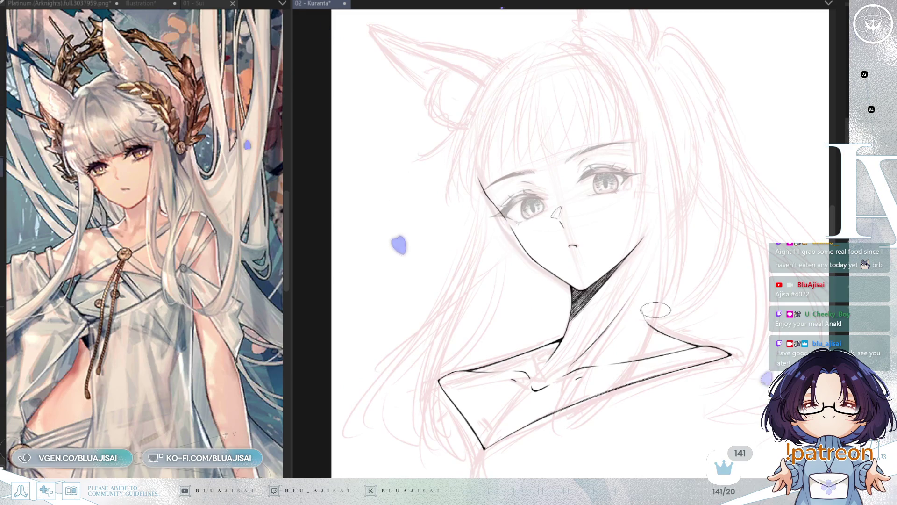
scroll(556, 243, down, 2)
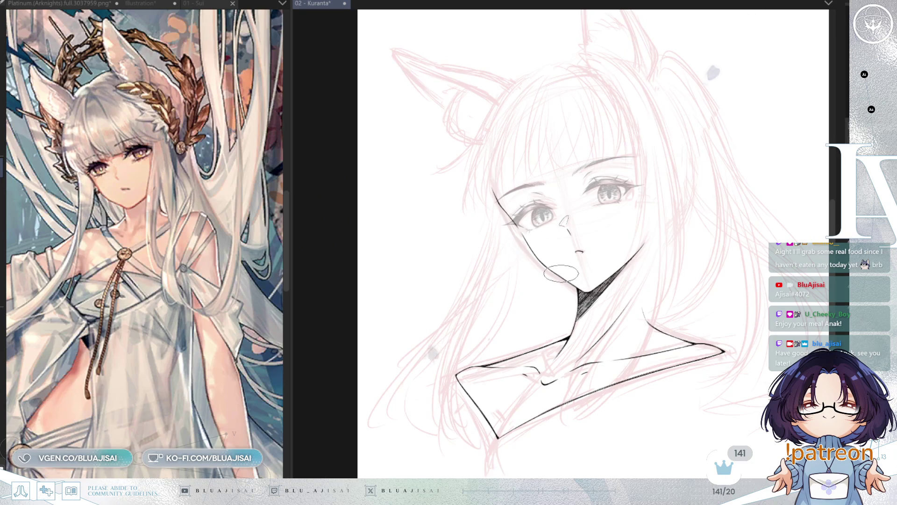
key(bracketright)
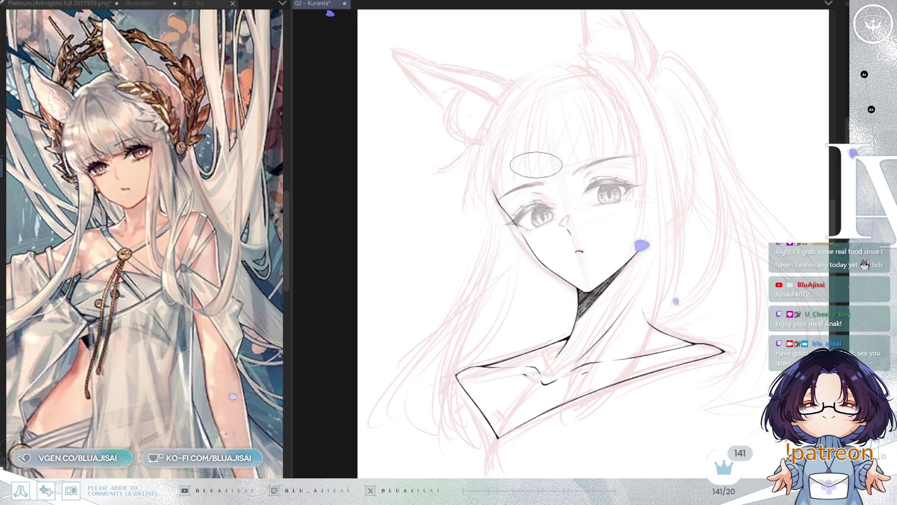
drag(560, 217, 550, 229)
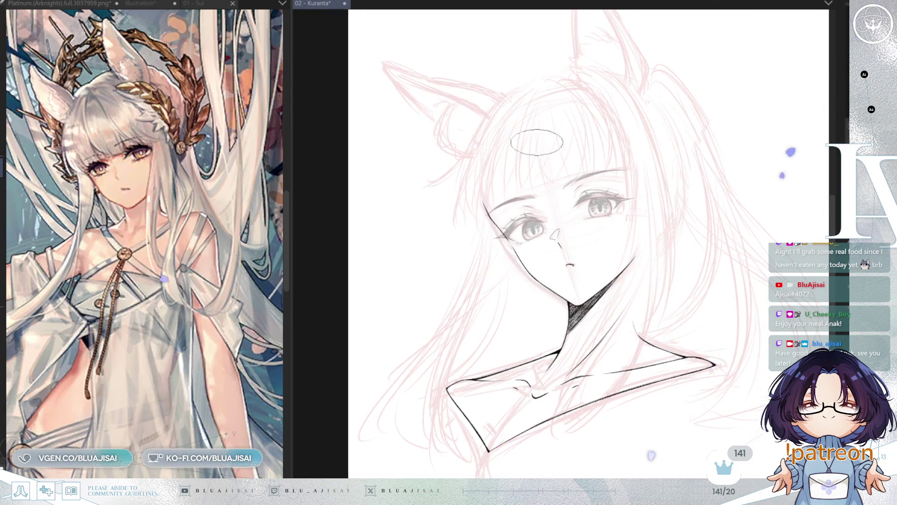
drag(509, 163, 508, 171)
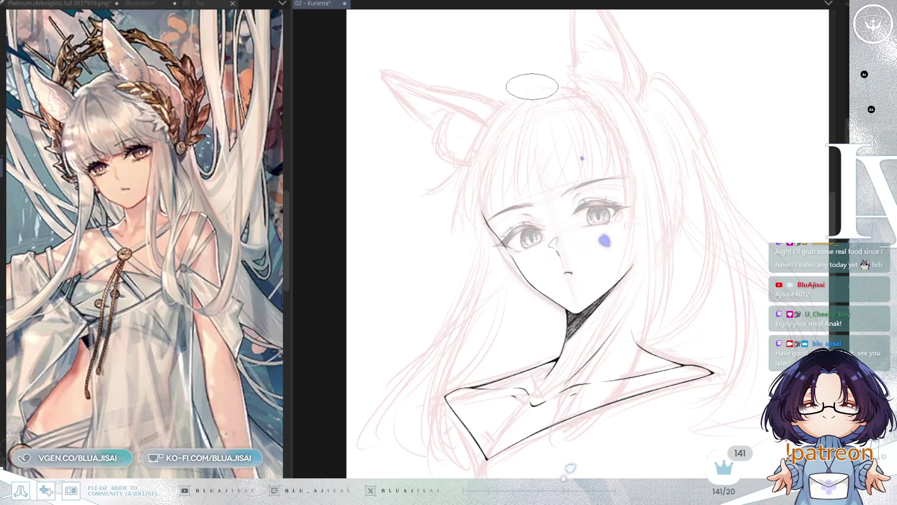
scroll(529, 112, up, 3)
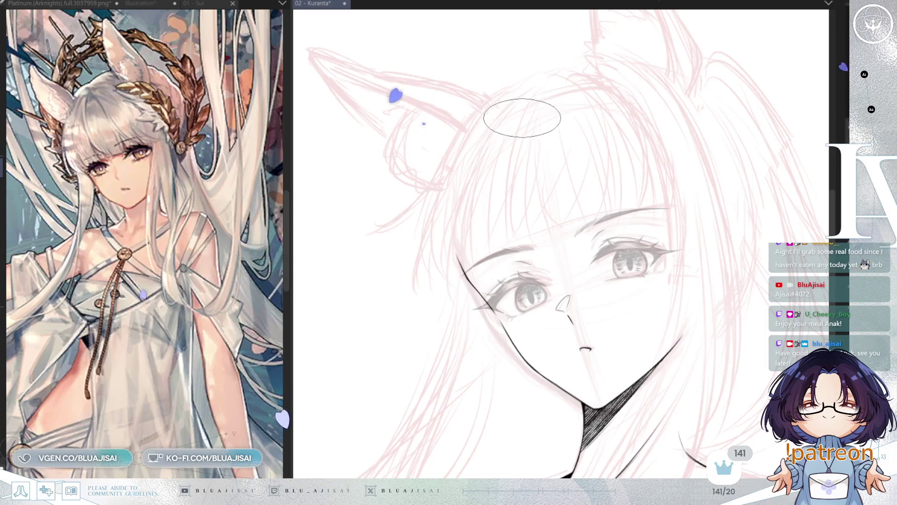
Ink a line through the bangs, the left outline of the head, and inner hair strands.
drag(525, 119, 516, 269)
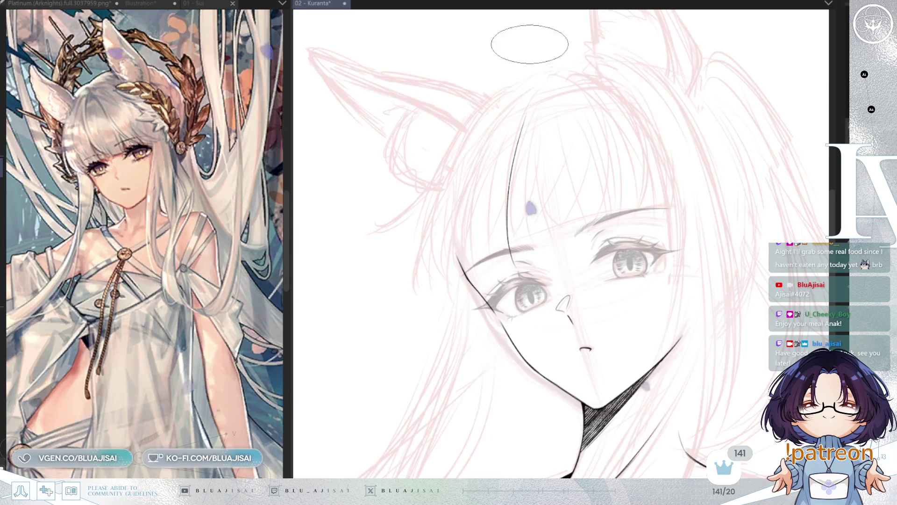
key(ctrl+z)
drag(522, 125, 507, 256)
mouse_move(509, 89)
mouse_down()
mouse_move(421, 220)
mouse_move(394, 293)
mouse_up()
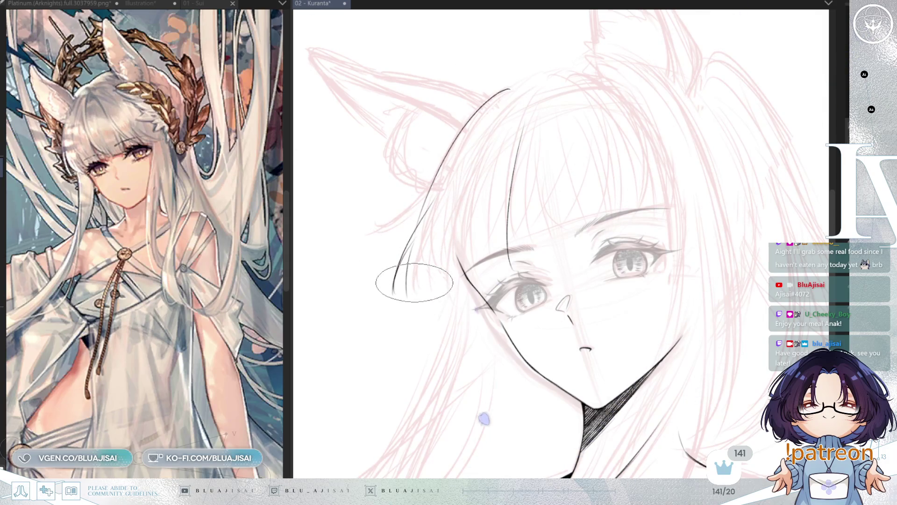
drag(410, 254, 417, 297)
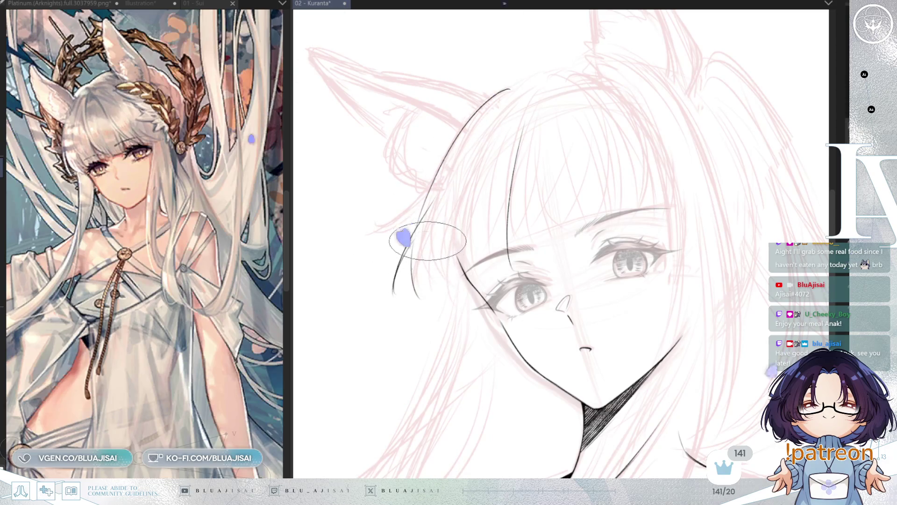
drag(423, 260, 429, 303)
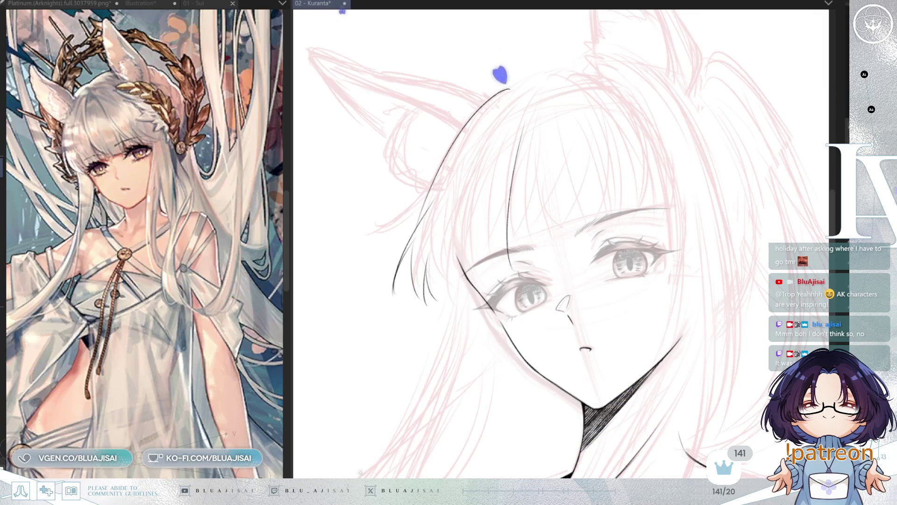
mouse_move(542, 47)
mouse_down()
mouse_move(574, 60)
mouse_move(510, 90)
mouse_up()
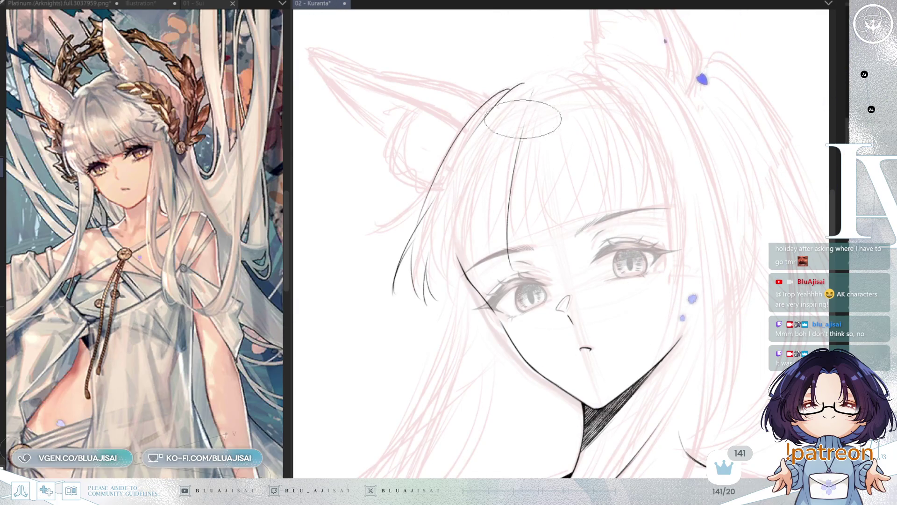
Add bang strands between the eyes and refine strands beside the left eye, checking mirrored.
drag(526, 105, 532, 262)
drag(556, 103, 598, 260)
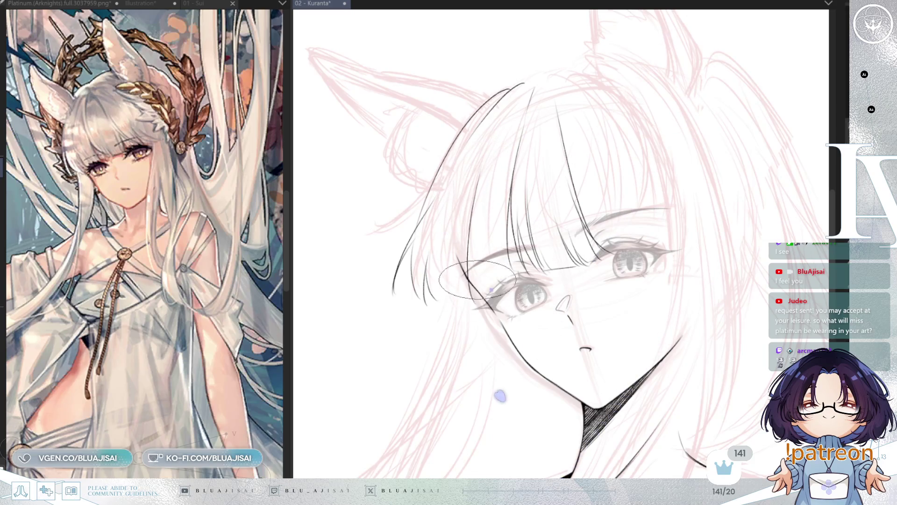
mouse_move(459, 302)
mouse_down()
mouse_move(451, 211)
mouse_move(444, 220)
mouse_move(464, 300)
mouse_up()
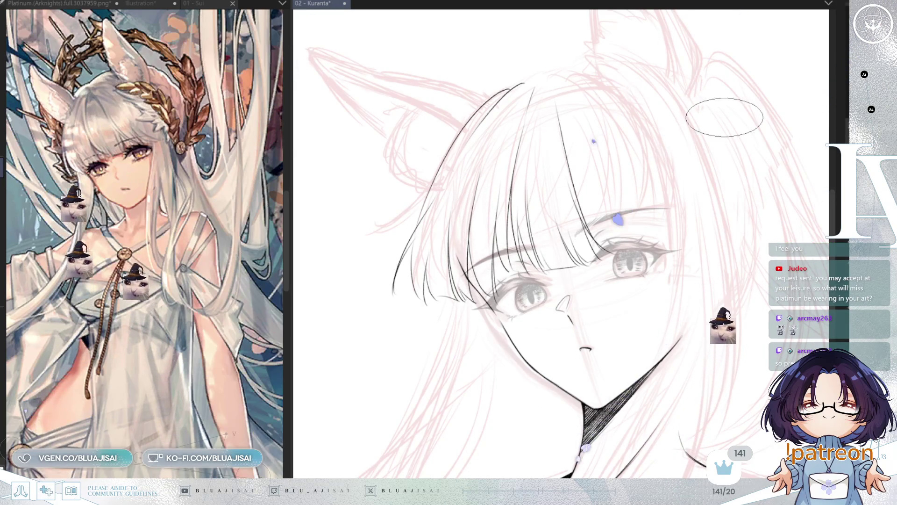
key(h)
key(h)
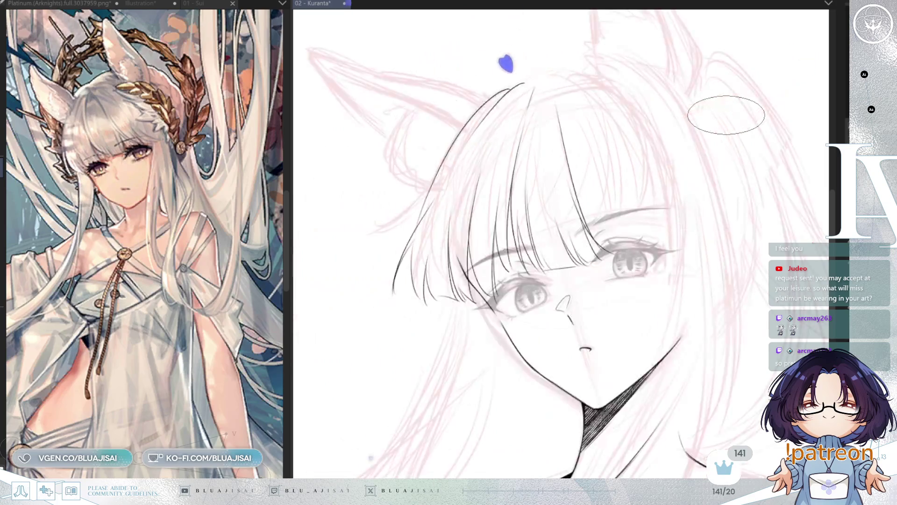
drag(751, 100, 764, 100)
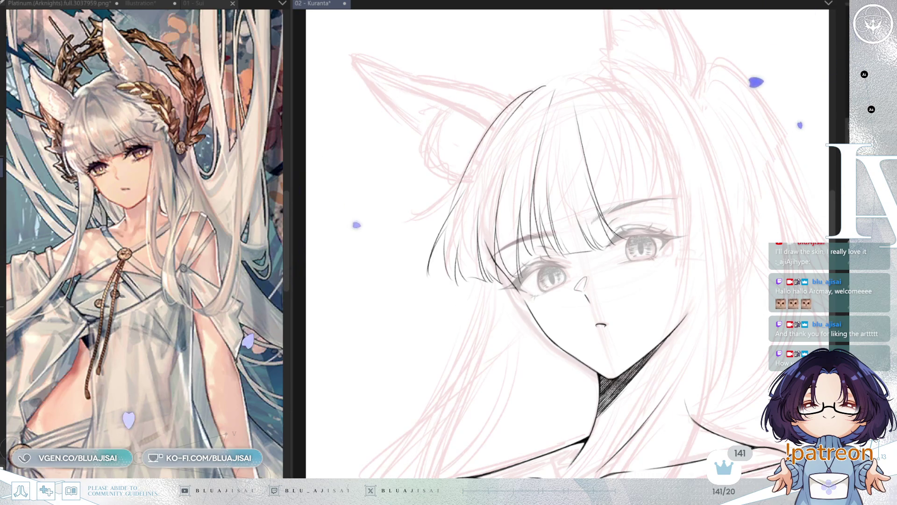
mouse_move(575, 22)
mouse_down()
mouse_move(561, 80)
mouse_move(570, 80)
mouse_move(537, 85)
mouse_move(580, 77)
mouse_move(686, 27)
mouse_up()
Mirror the view to check the face, then shift and adjust the canvas view.
key(h)
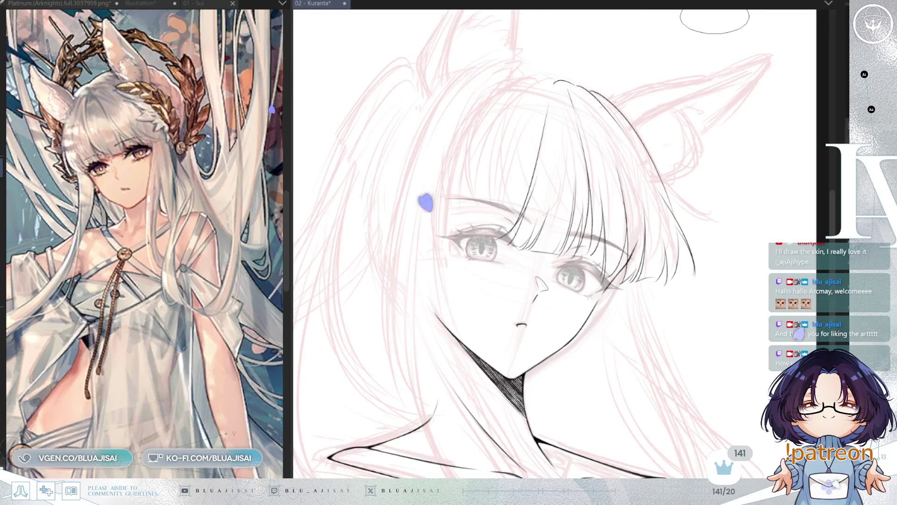
key(h)
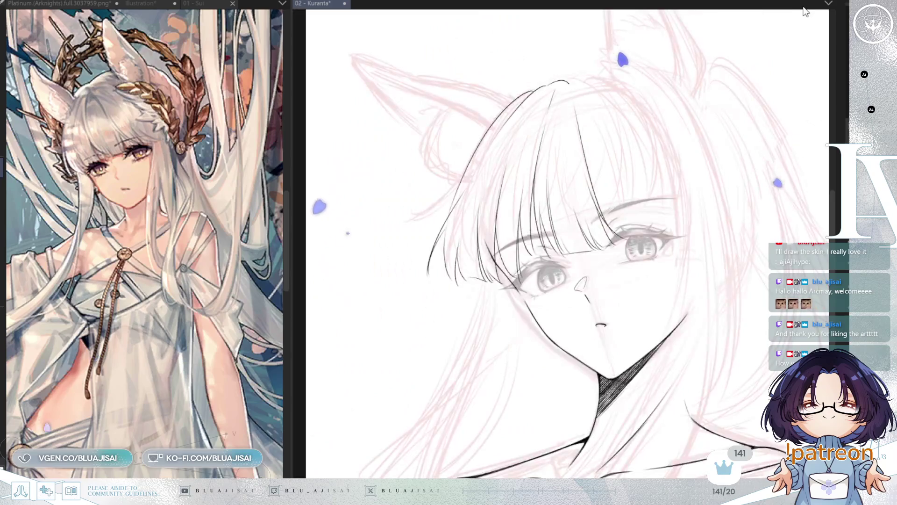
key(Delete)
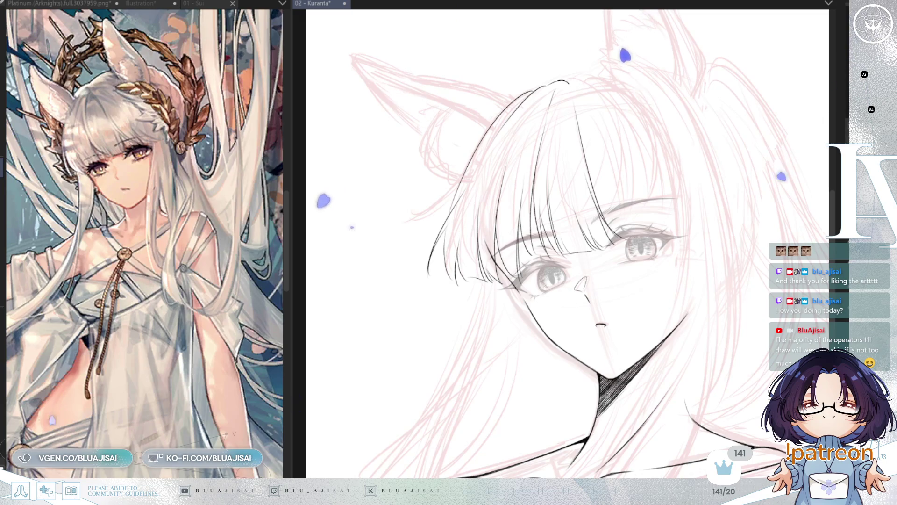
drag(731, 100, 696, 107)
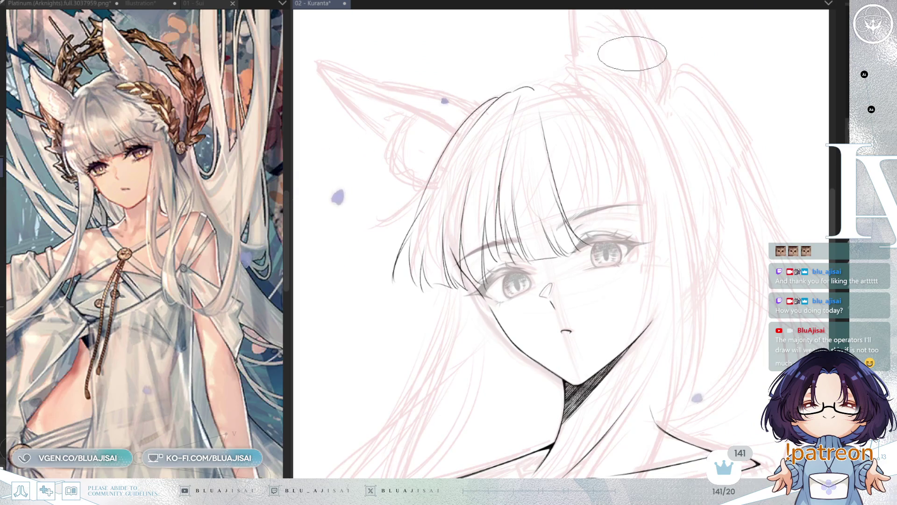
key(h)
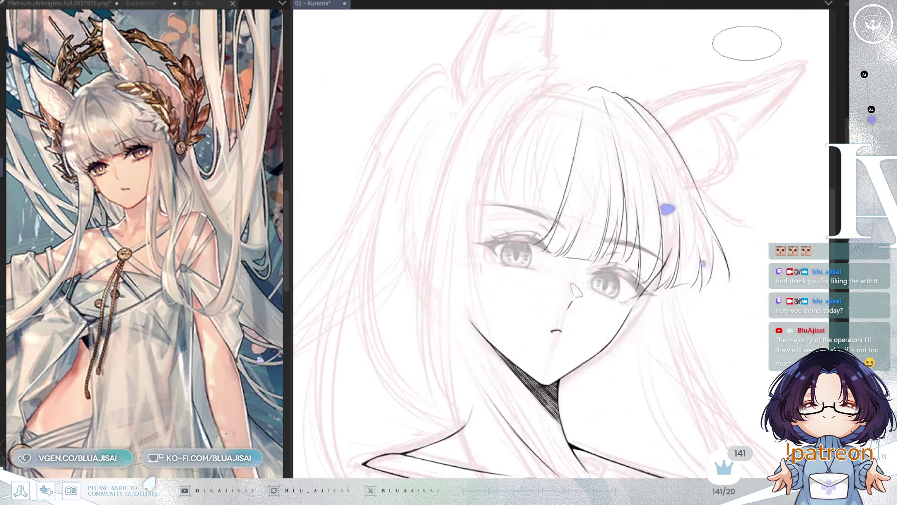
key(minus)
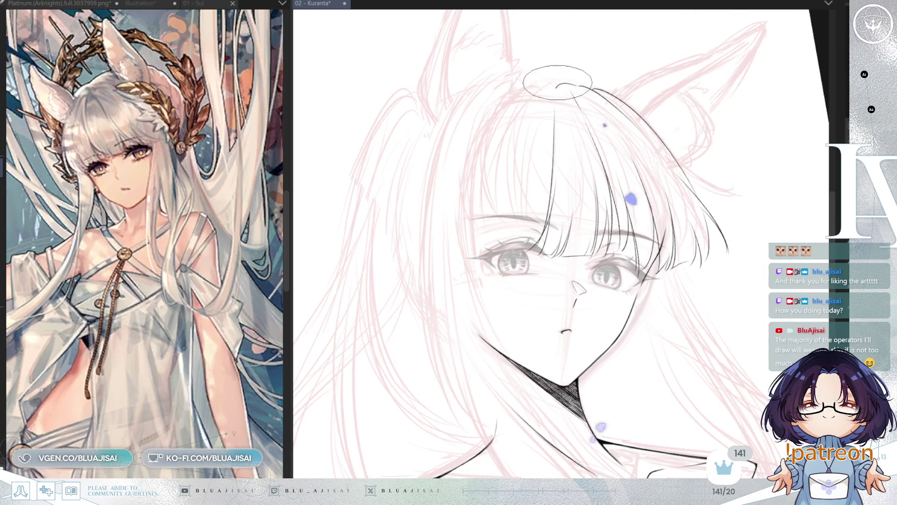
Draw a long line down the hair's left side with hair tips near the eye, erasing the old bang outline.
drag(501, 98, 458, 246)
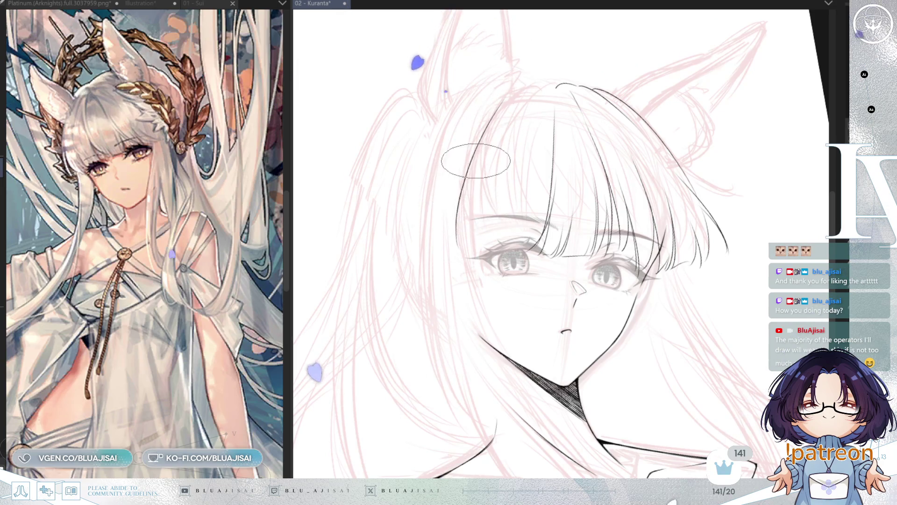
drag(477, 176, 484, 250)
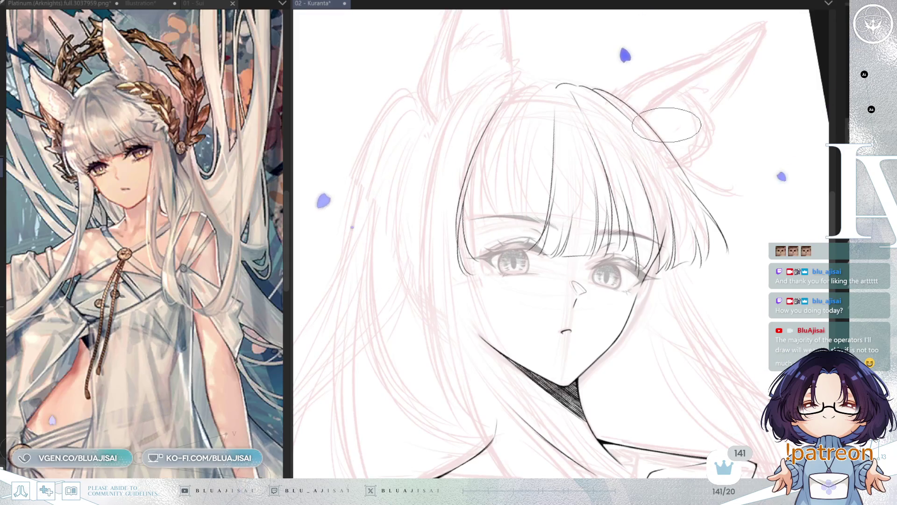
key(h)
key(h)
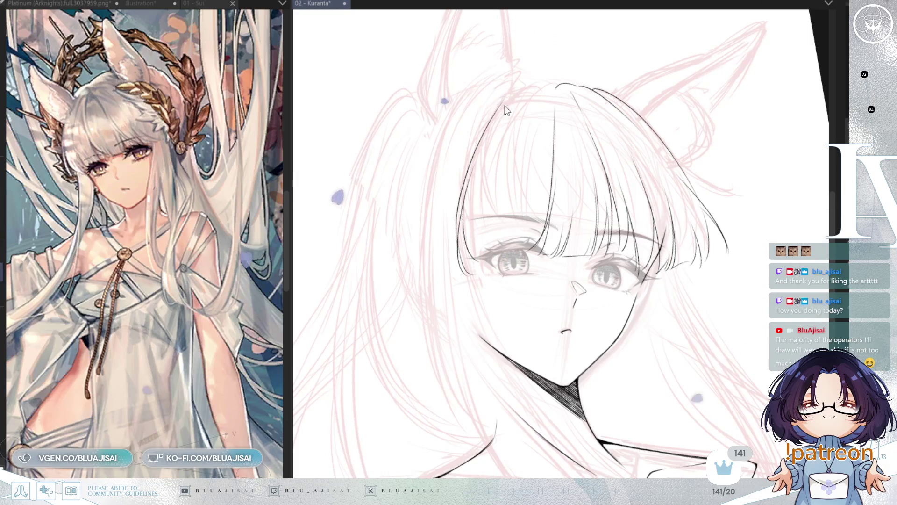
mouse_move(508, 88)
mouse_down()
mouse_move(465, 200)
mouse_move(469, 278)
mouse_up()
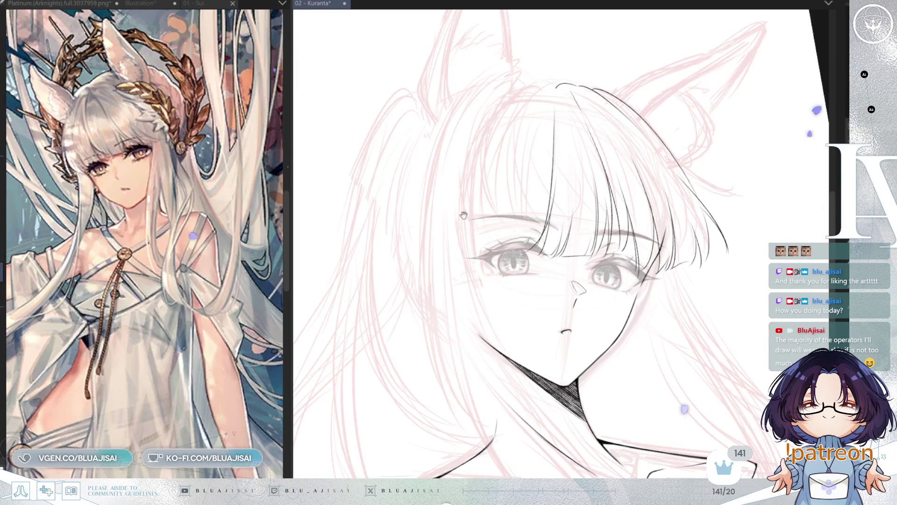
On the Kuranta drawing, ink a long hair strand from the hairline down beside the face, redrawing until clean.
click(335, 279)
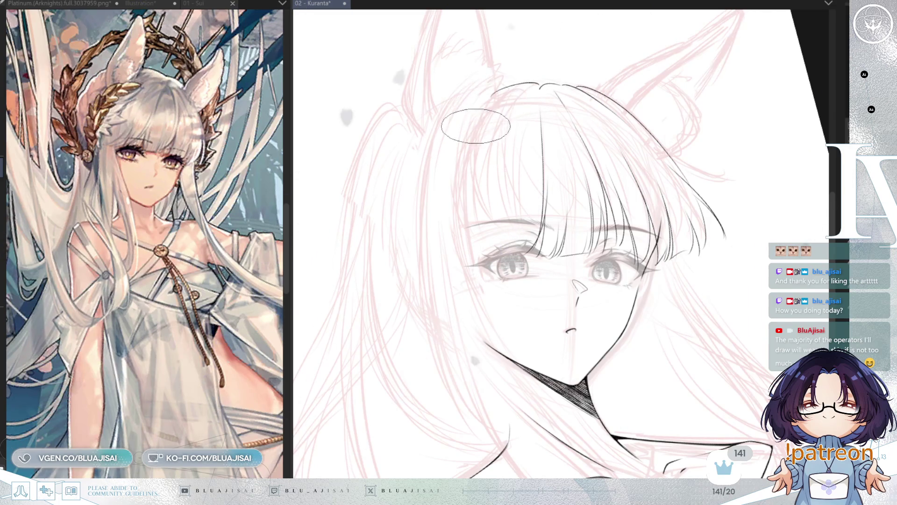
drag(474, 125, 437, 248)
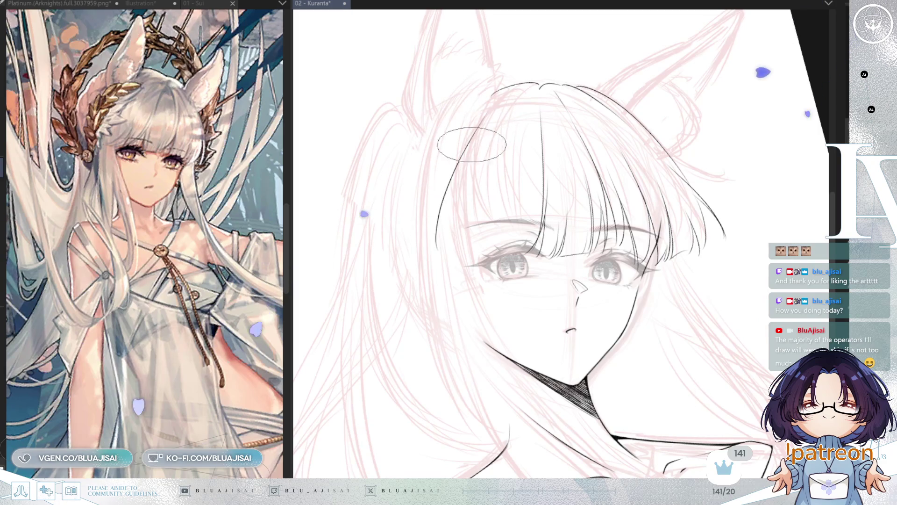
key(ctrl+z)
drag(476, 135, 459, 200)
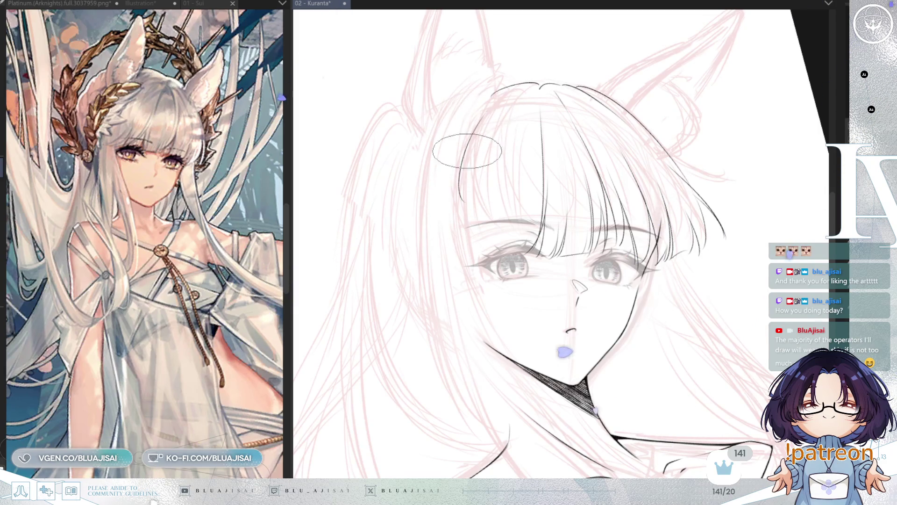
drag(479, 131, 433, 243)
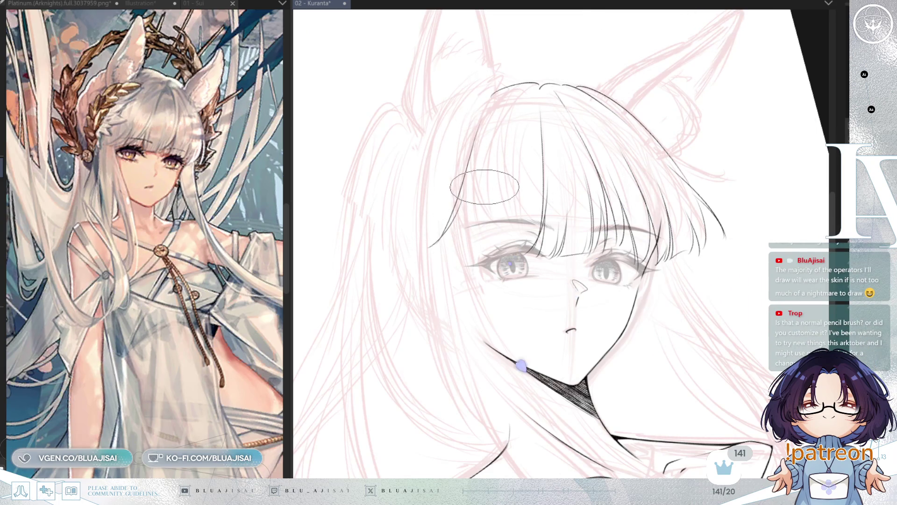
key(ctrl+z)
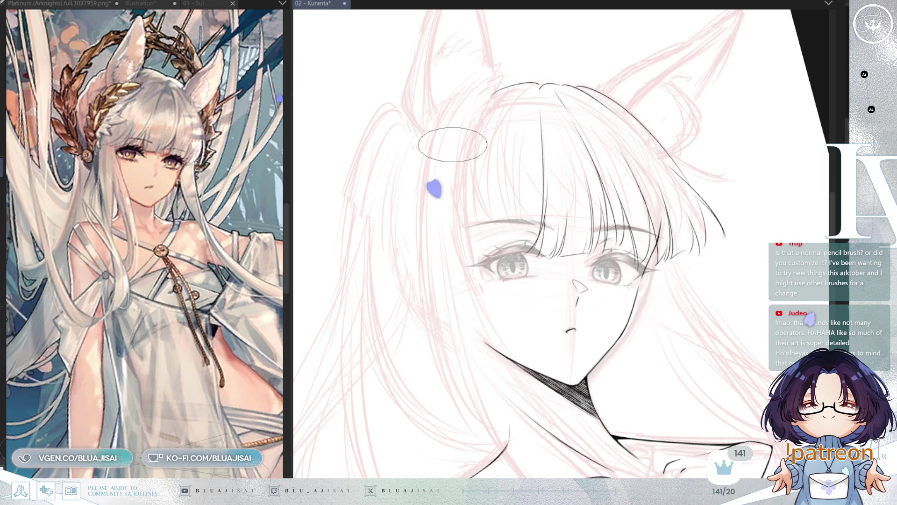
drag(490, 102, 434, 217)
key(ctrl+z)
drag(517, 89, 429, 204)
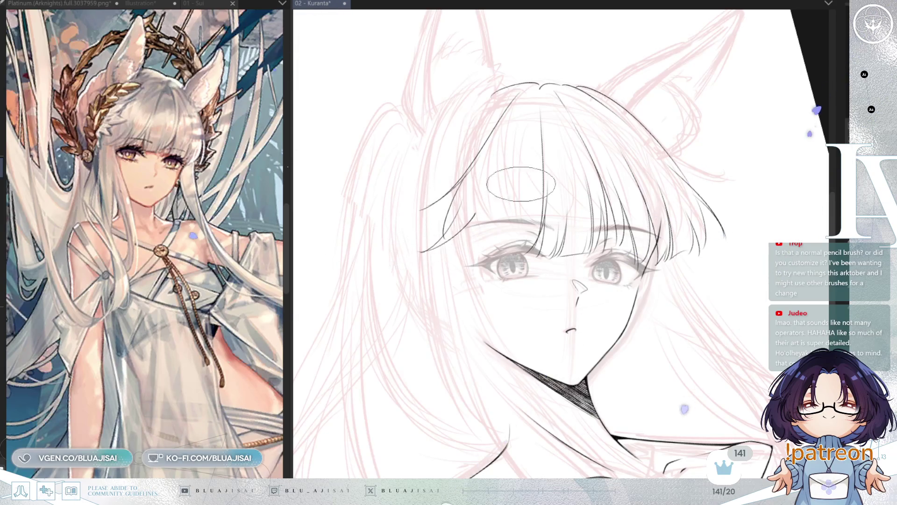
Check the strands mirrored, then add curved strands at the lower left and from the top of the head.
key(h)
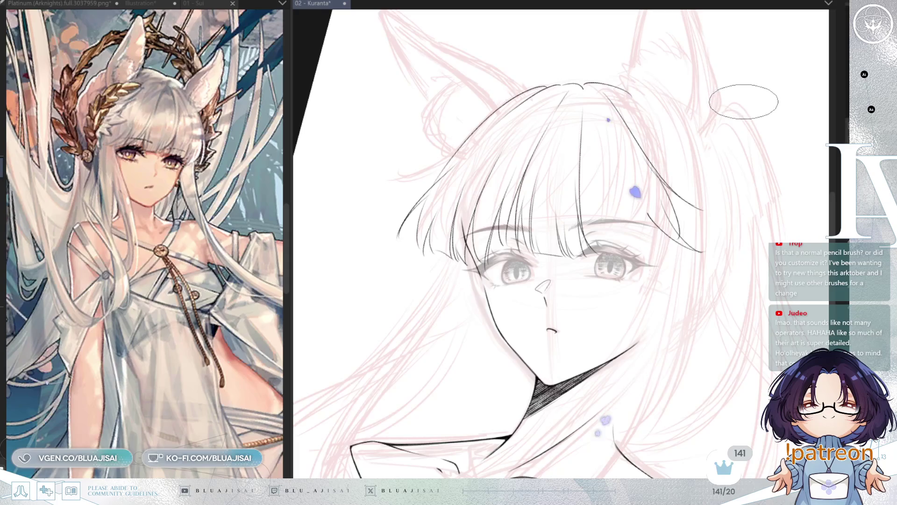
key(h)
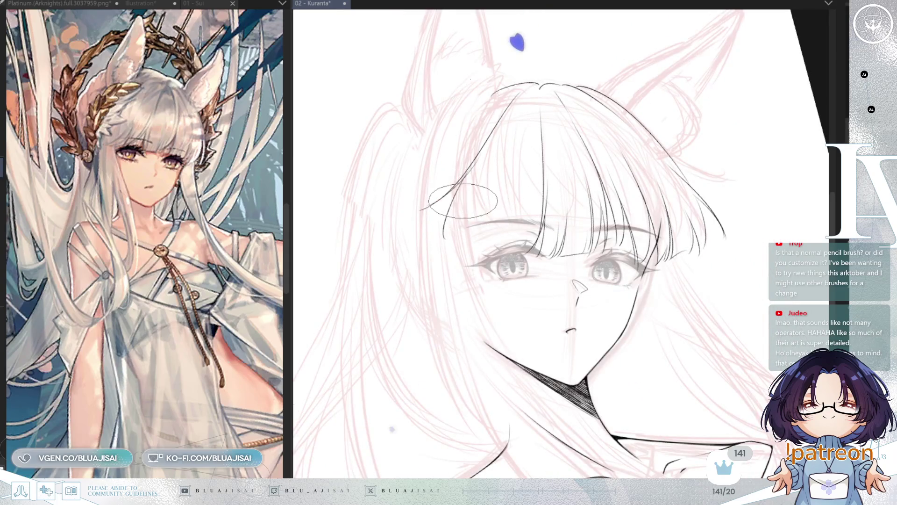
drag(417, 250, 475, 205)
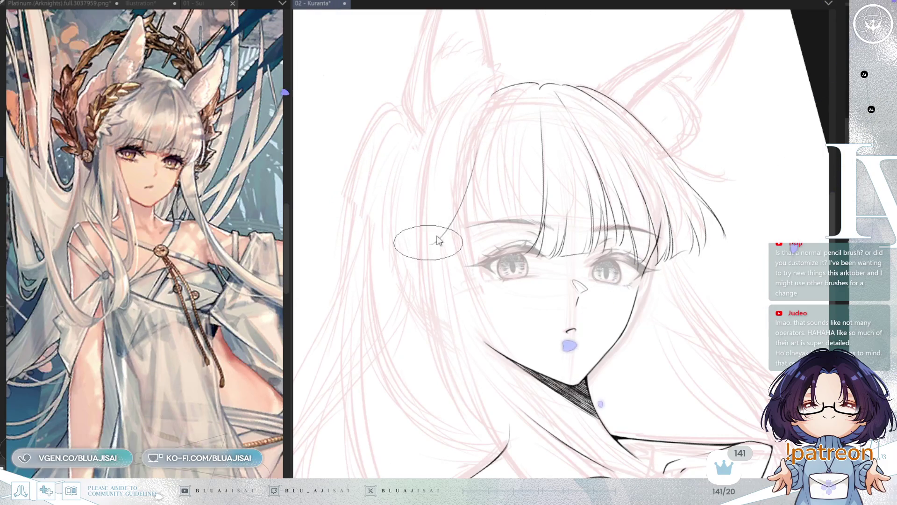
mouse_move(493, 90)
mouse_down()
mouse_move(435, 233)
mouse_move(449, 154)
mouse_move(495, 93)
mouse_move(547, 56)
mouse_move(588, 42)
mouse_move(596, 143)
mouse_up()
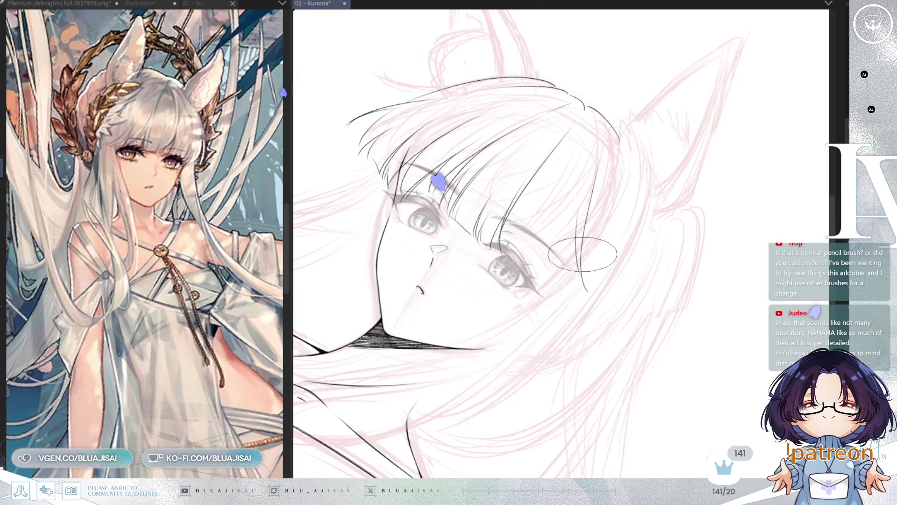
key(Delete)
key(Delete)
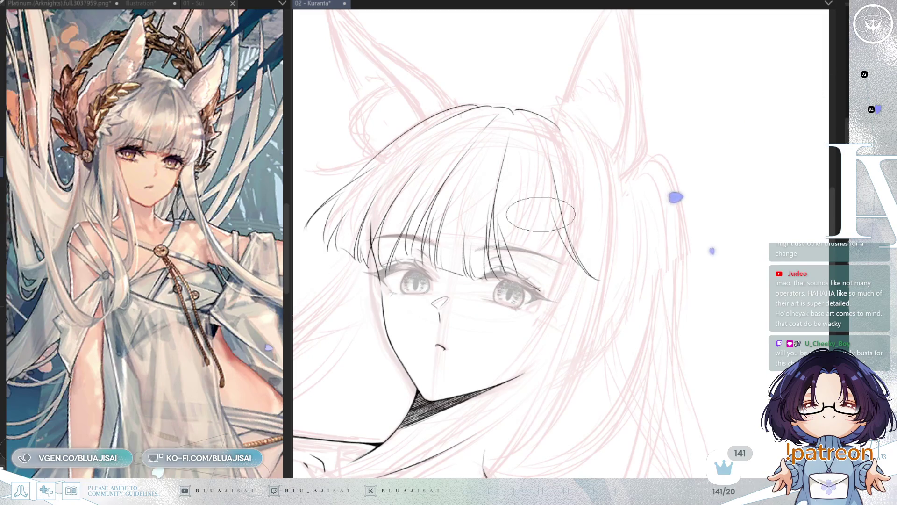
Draw two bang strands over the forehead, one thin strand ending near the left eye.
key(h)
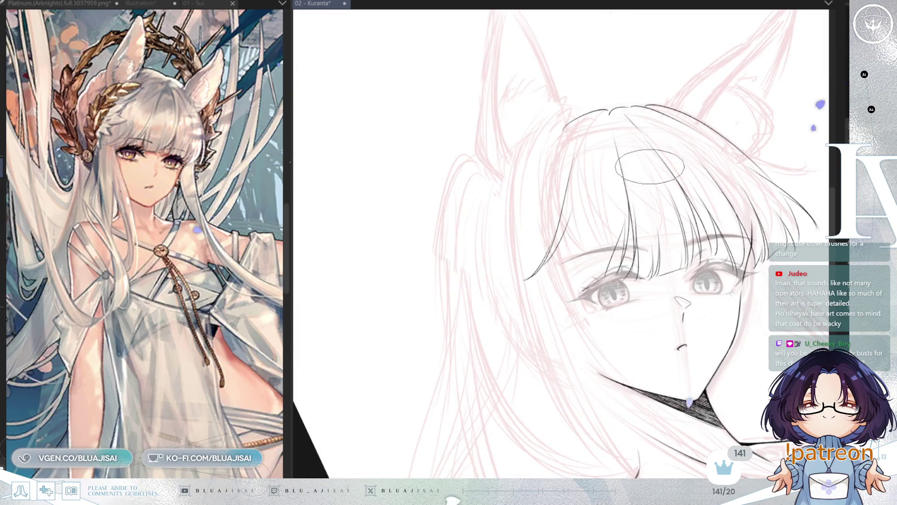
mouse_move(665, 158)
mouse_down()
mouse_move(637, 150)
mouse_move(622, 173)
mouse_up()
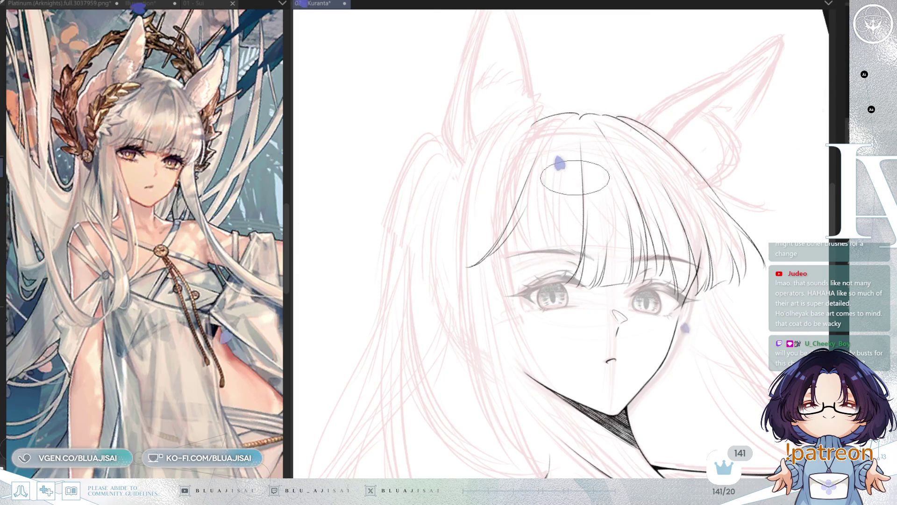
drag(573, 171, 544, 276)
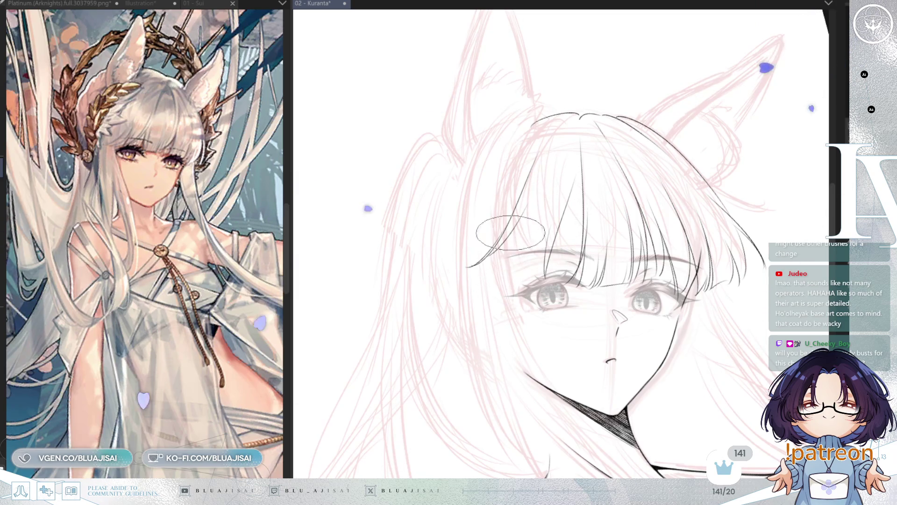
drag(524, 220, 506, 288)
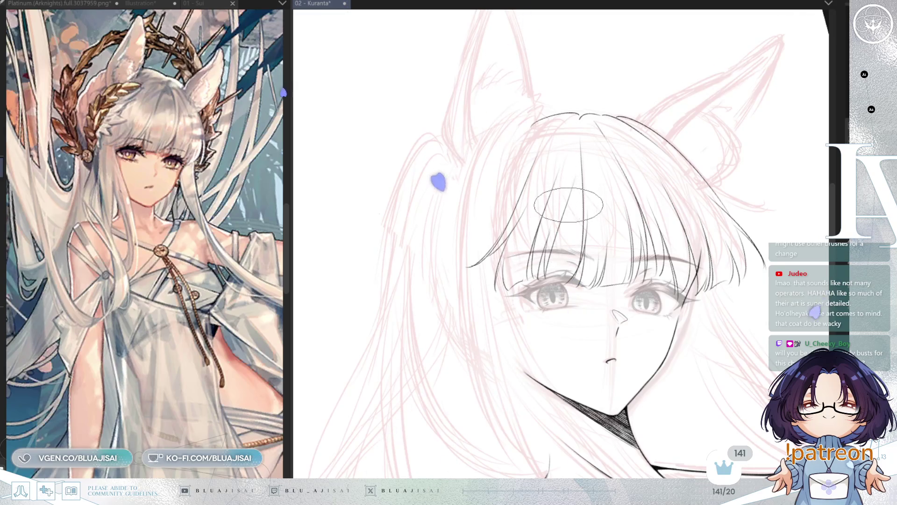
key(h)
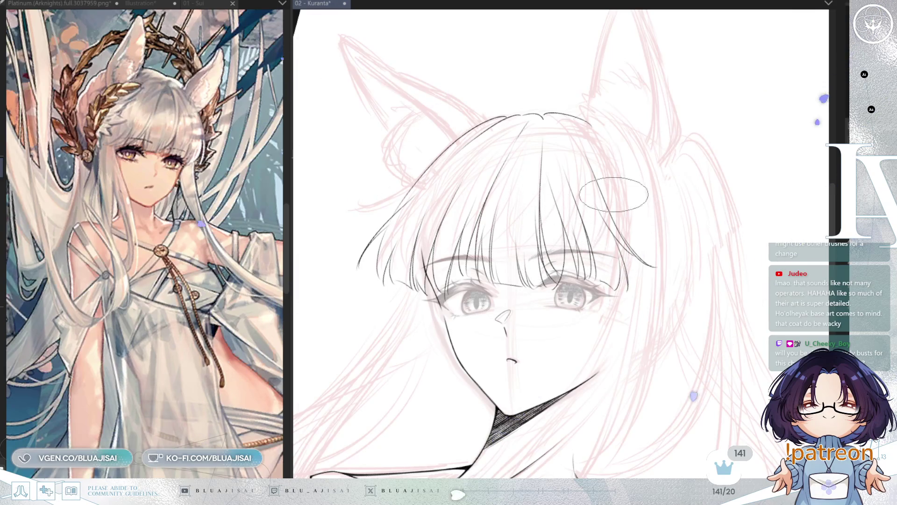
Flip the canvas horizontally to review the inked face and bangs.
key(h)
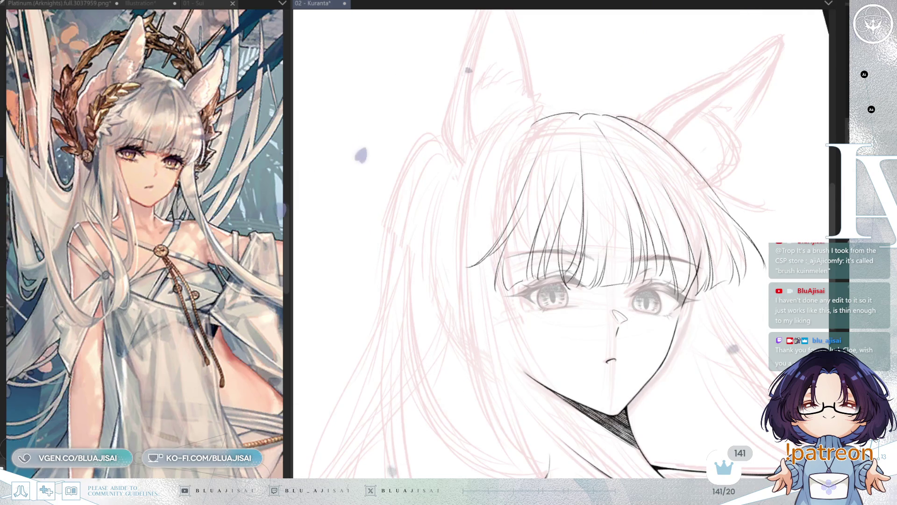
Straighten, unmirror and zoom the view, then pan in close on the ear sketch above the bangs.
scroll(712, 159, up, 1)
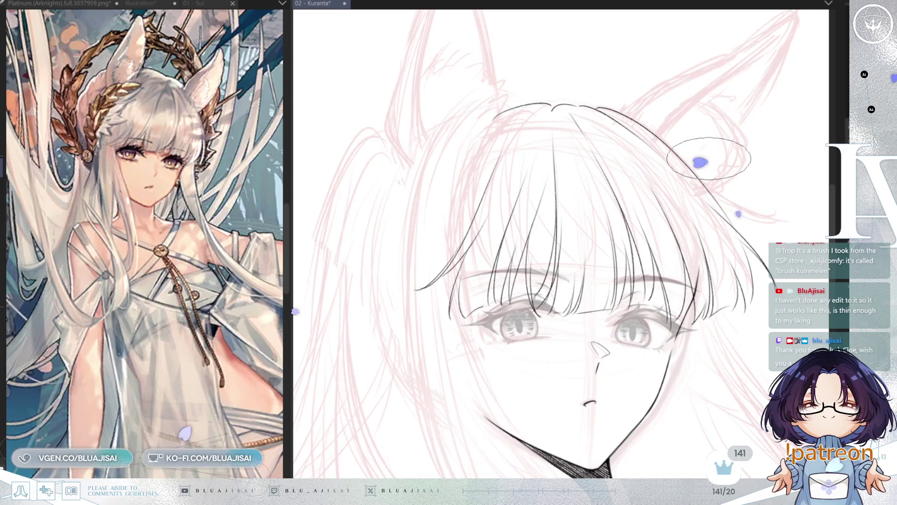
key(h)
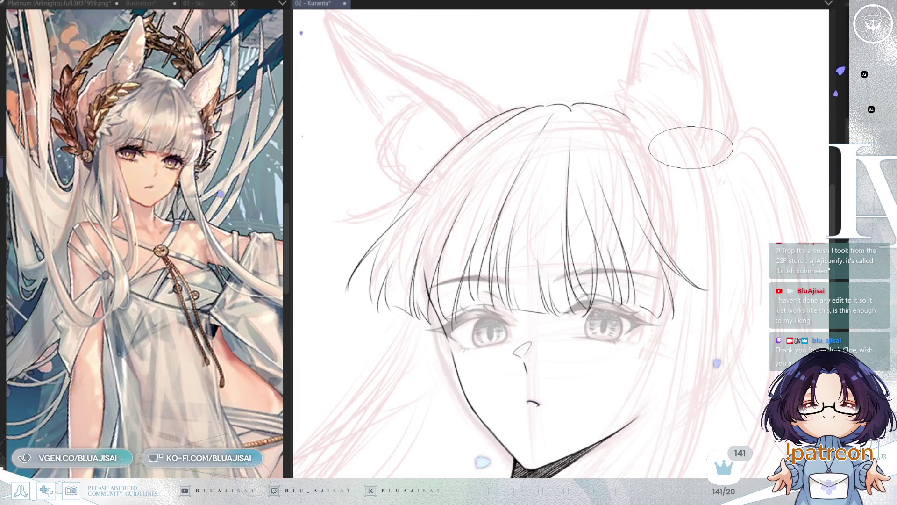
key(minus)
key(minus)
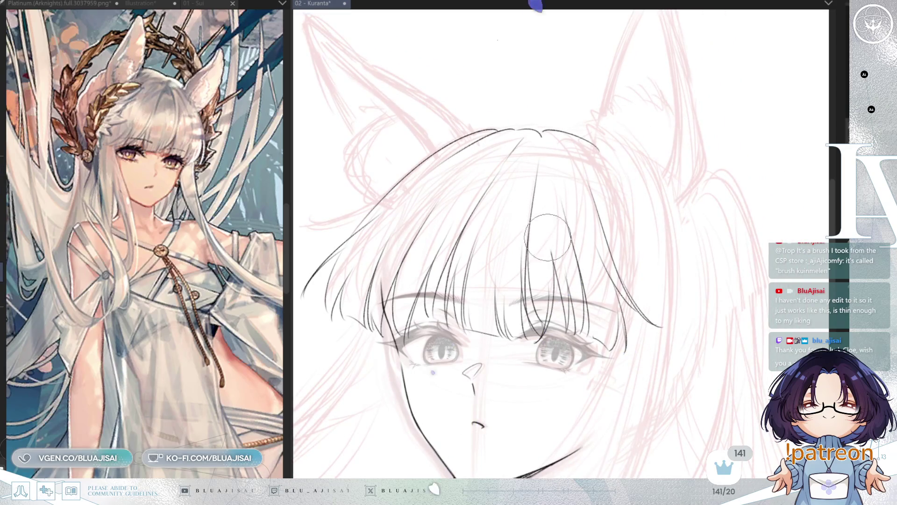
key(minus)
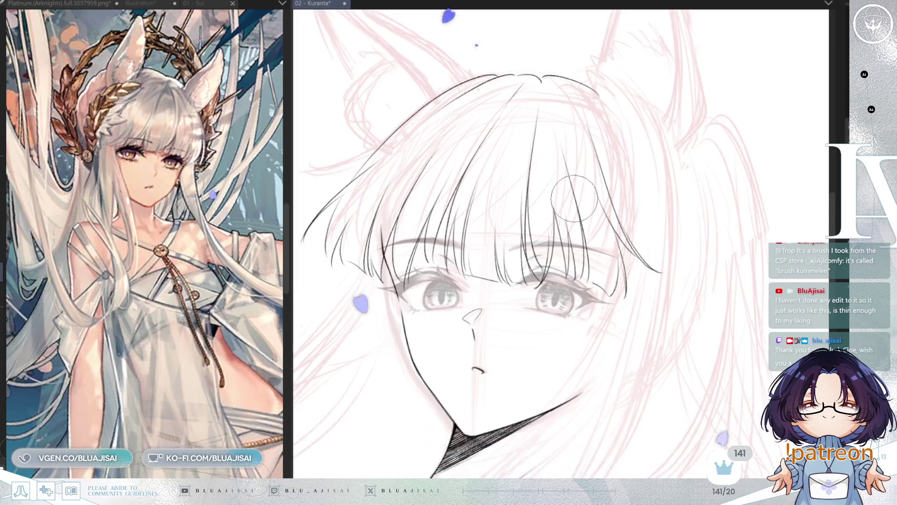
key(minus)
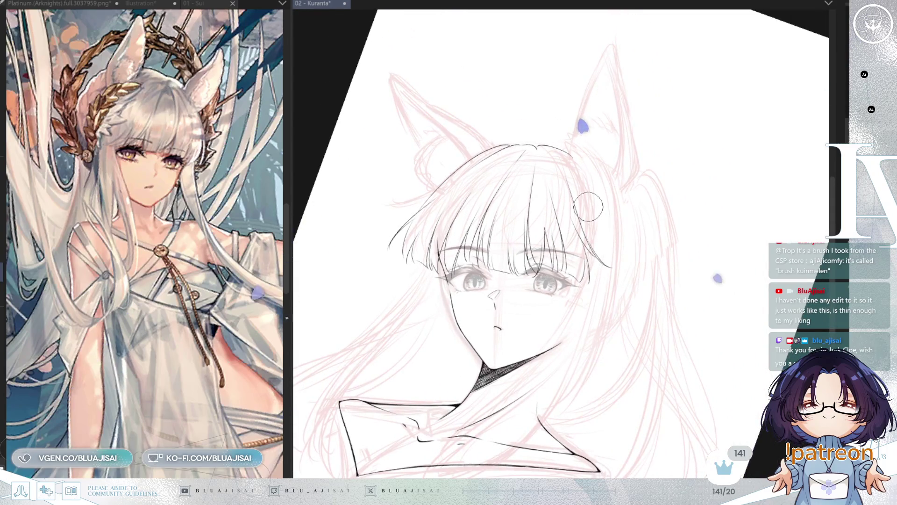
scroll(629, 99, up, 3)
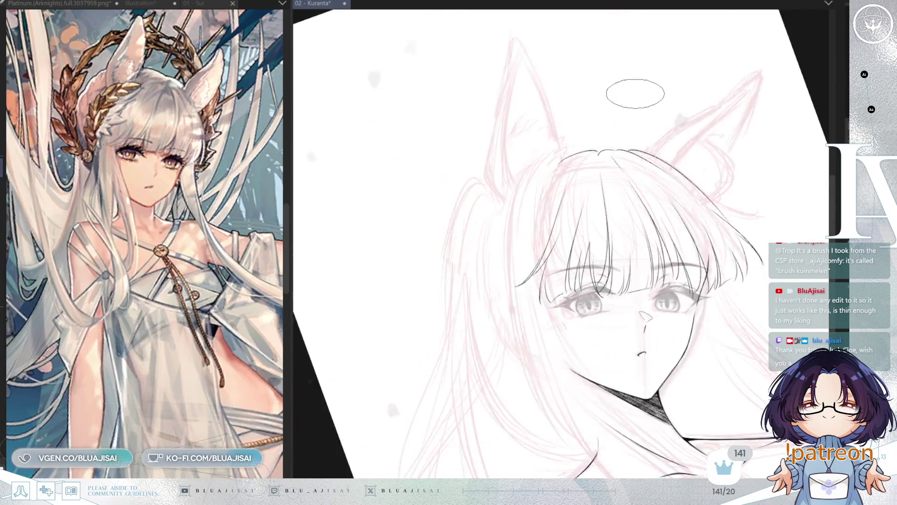
key(r)
key(h)
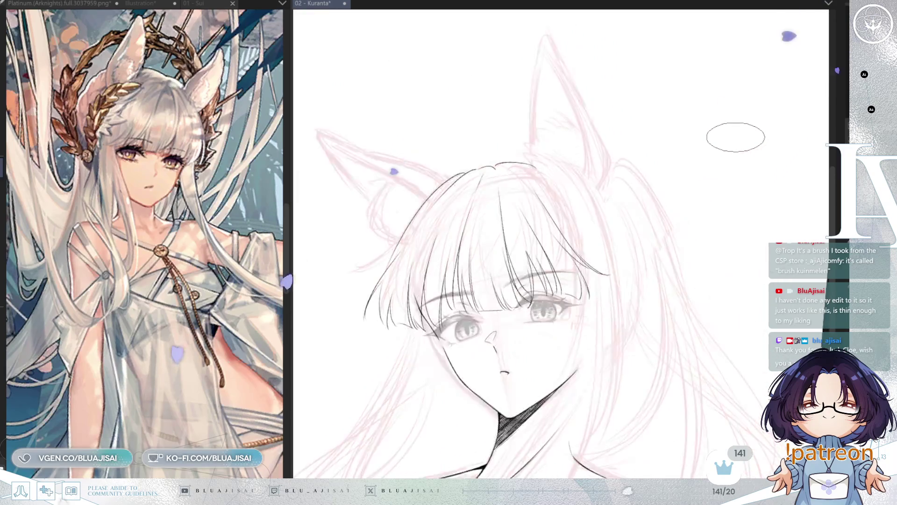
drag(735, 137, 645, 164)
scroll(645, 165, up, 4)
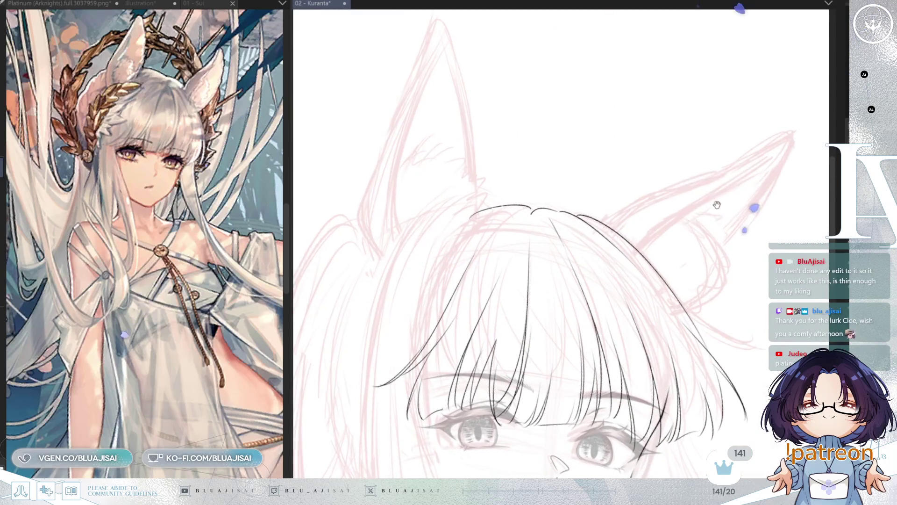
scroll(709, 197, up, 4)
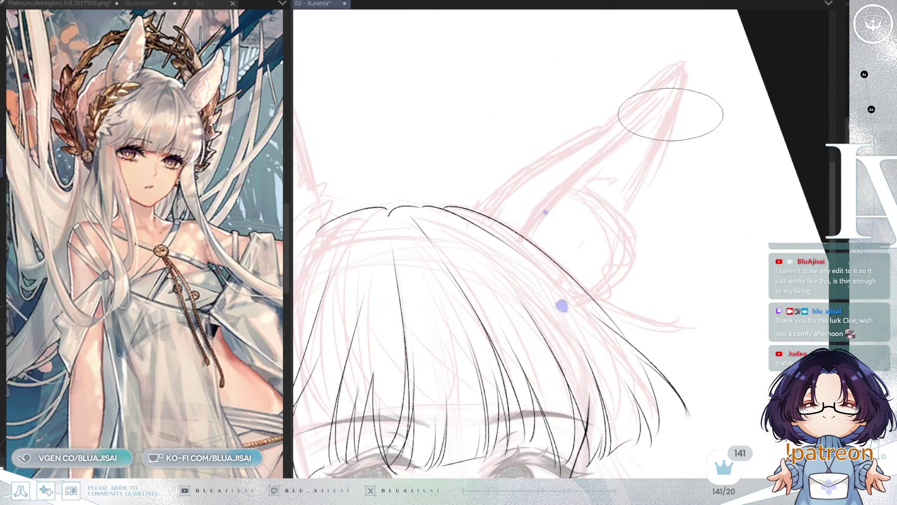
drag(638, 208, 627, 219)
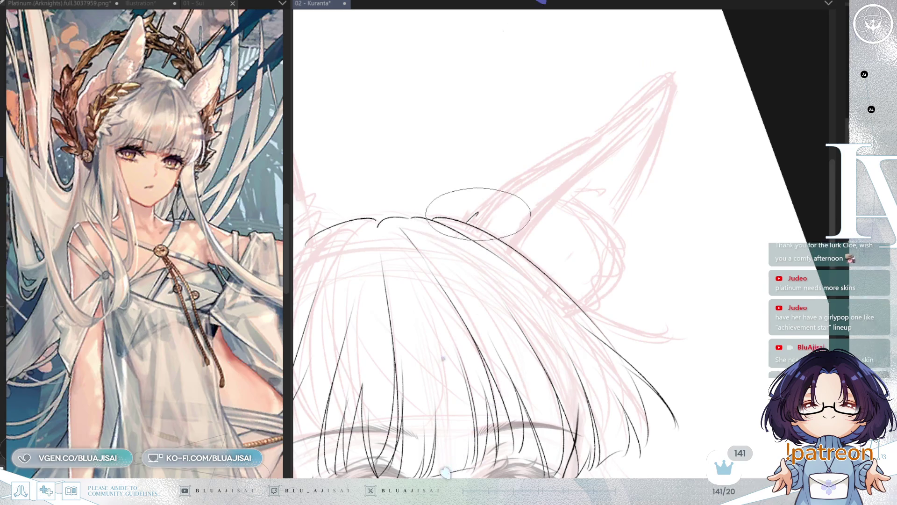
Ink the fox ear's edge from the hairline to the pointed tip and down its other side.
drag(467, 222, 671, 80)
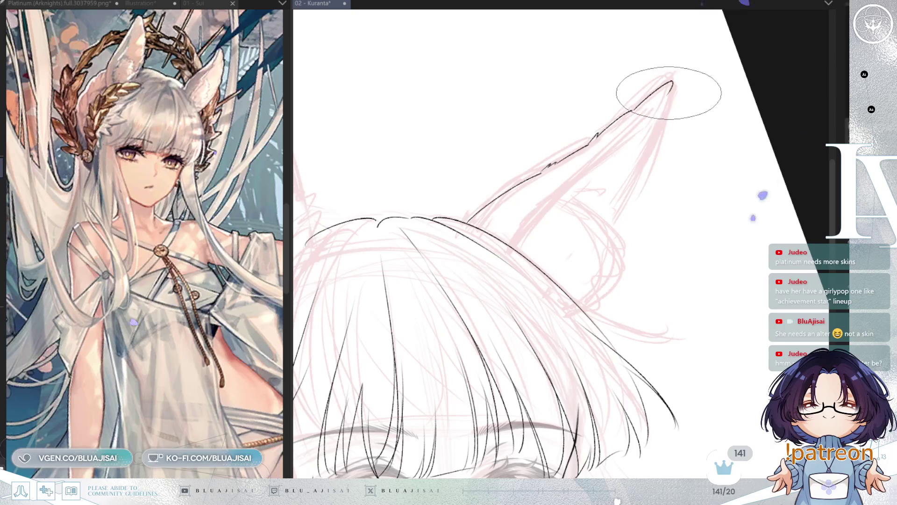
drag(669, 88, 641, 166)
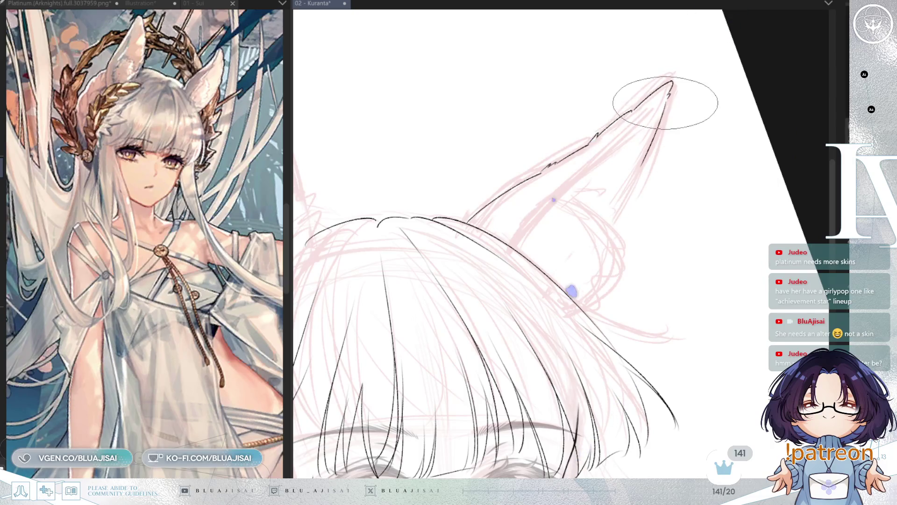
drag(667, 99, 628, 197)
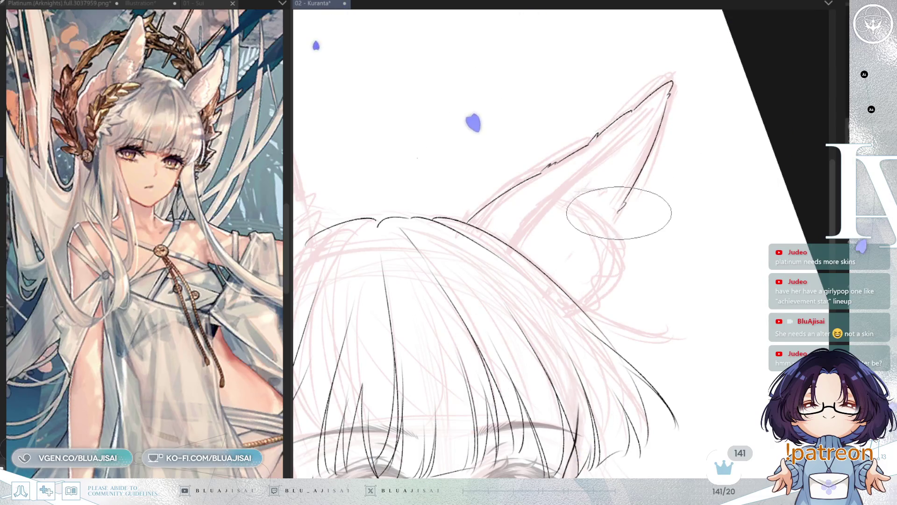
key(m)
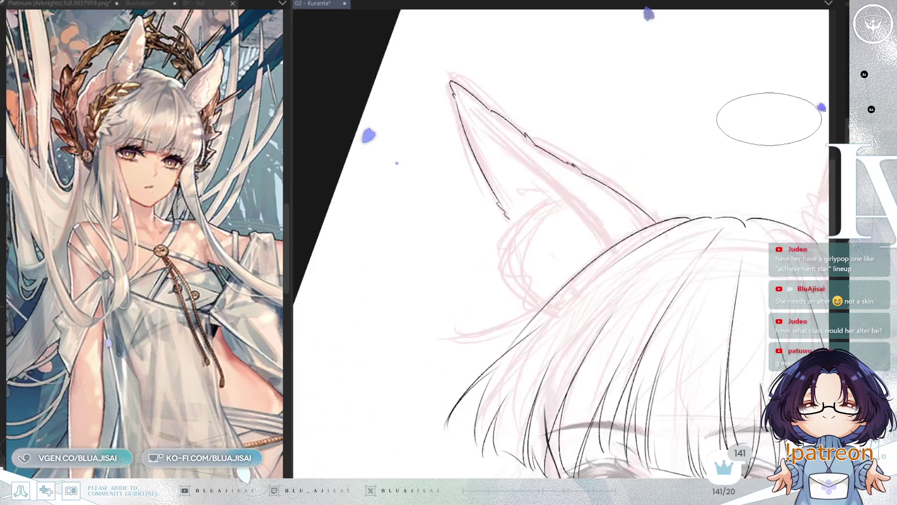
key(m)
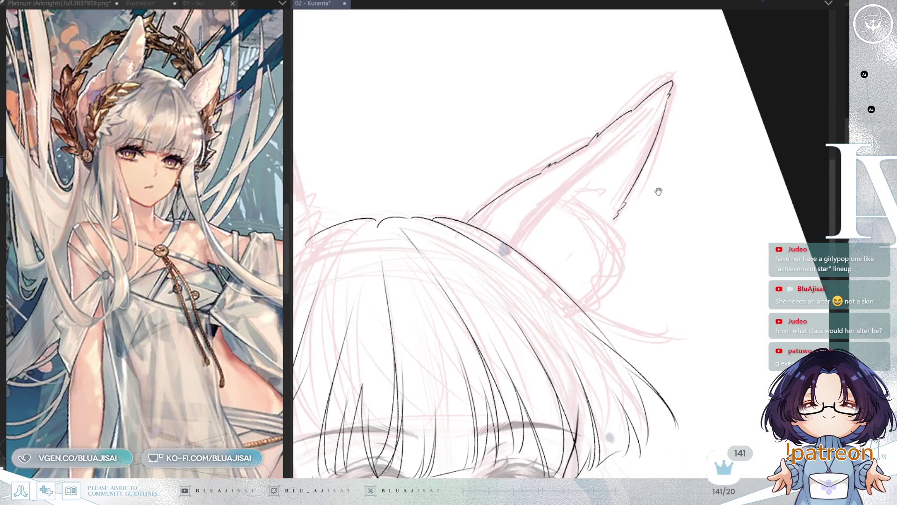
Zoom and pan the canvas from the bangs up to the right fox ear tip.
scroll(651, 208, down, 5)
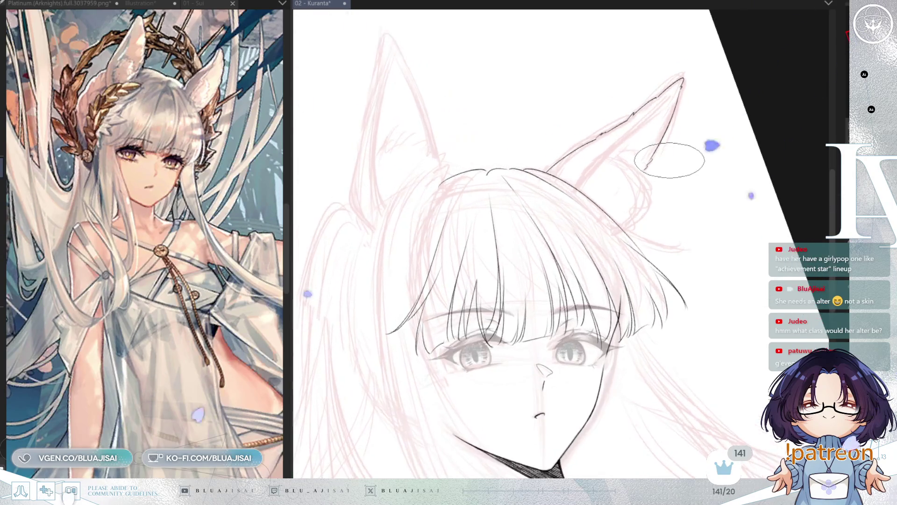
scroll(654, 162, up, 5)
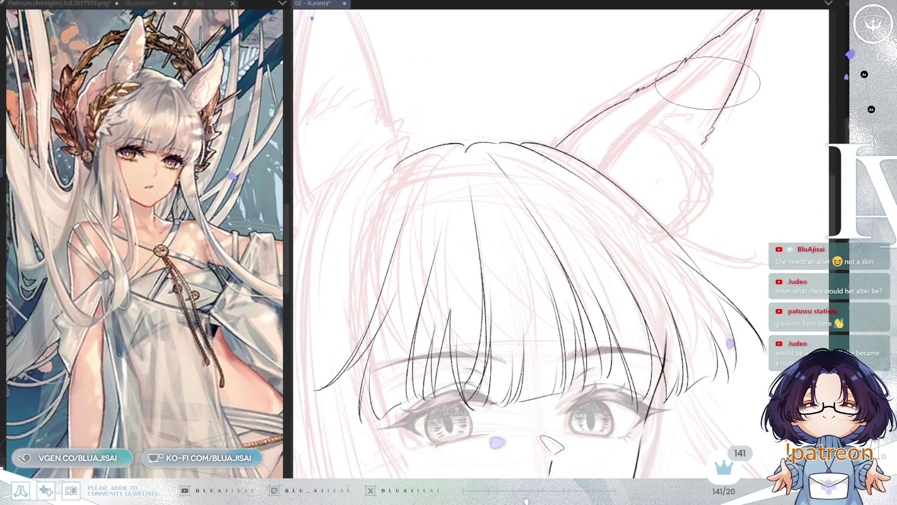
drag(708, 83, 690, 107)
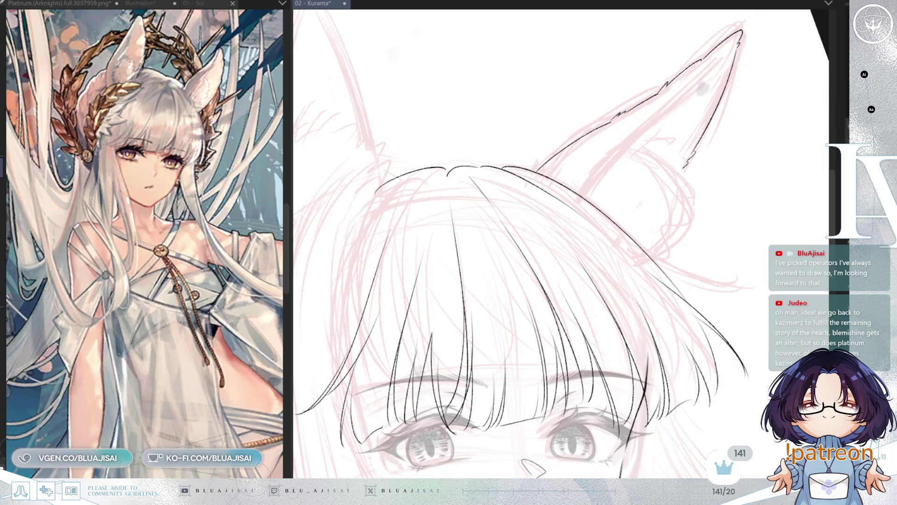
drag(711, 55, 661, 100)
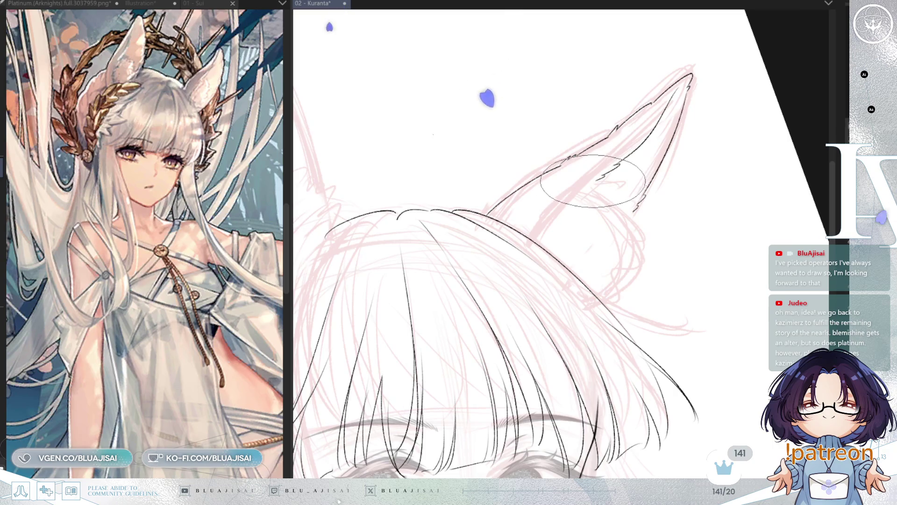
Draw an inner fur line and a short hooked stroke at the right ear's inner base.
drag(593, 186, 561, 211)
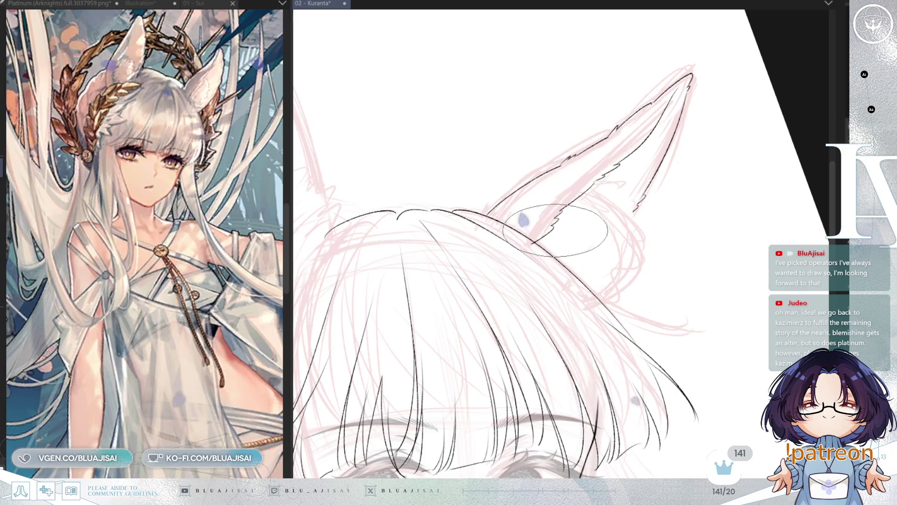
key(h)
drag(567, 220, 582, 235)
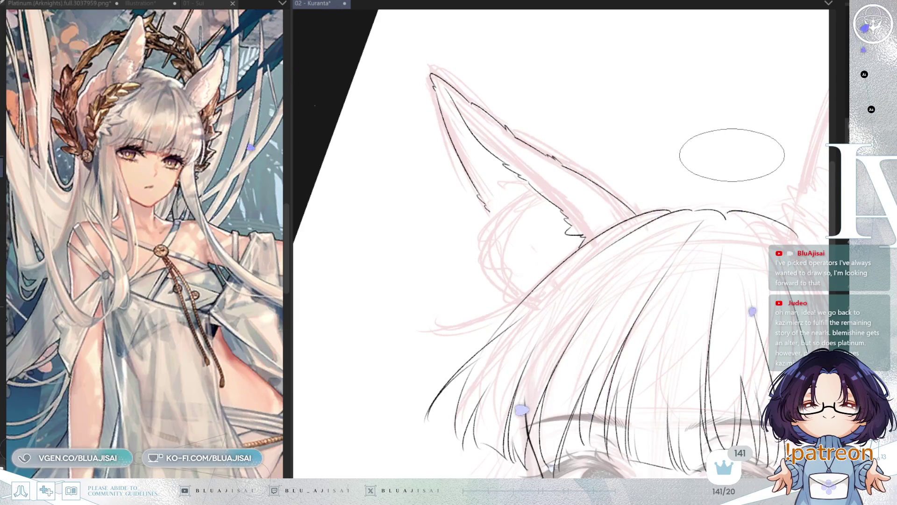
key(h)
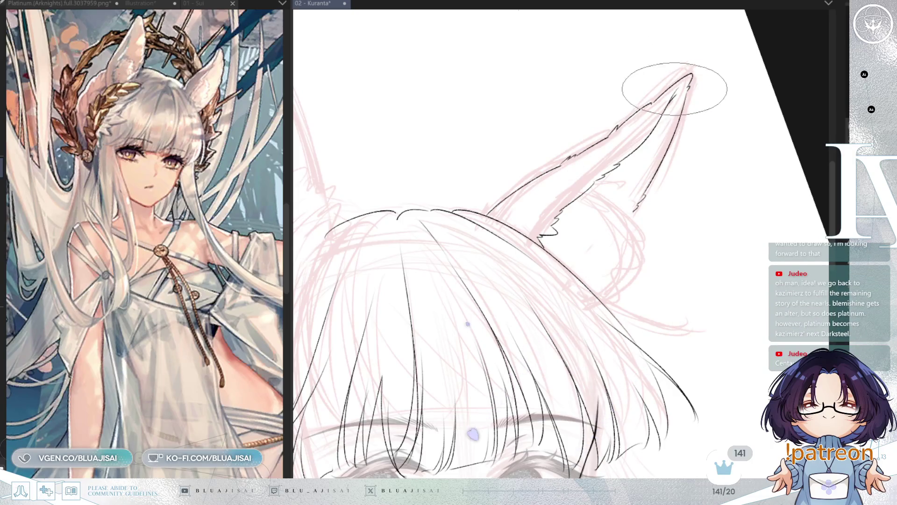
Rotate, mirror and zoom out the view to frame the whole ear pointing upward.
scroll(671, 134, up, 4)
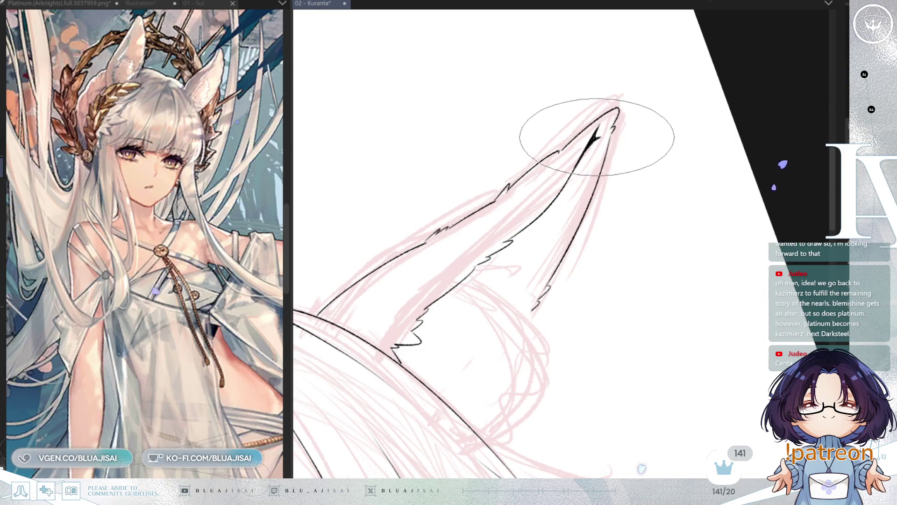
mouse_move(568, 136)
mouse_down()
mouse_move(673, 127)
mouse_move(645, 208)
mouse_move(571, 173)
mouse_up()
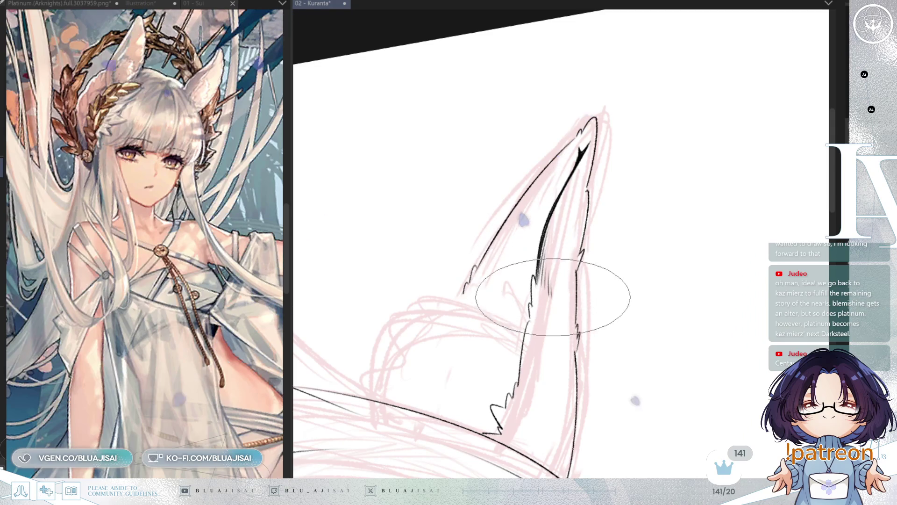
key(h)
mouse_move(645, 171)
mouse_down()
mouse_move(621, 170)
mouse_move(731, 144)
mouse_move(721, 150)
mouse_up()
mouse_move(640, 238)
mouse_down()
mouse_move(627, 178)
mouse_move(604, 166)
mouse_up()
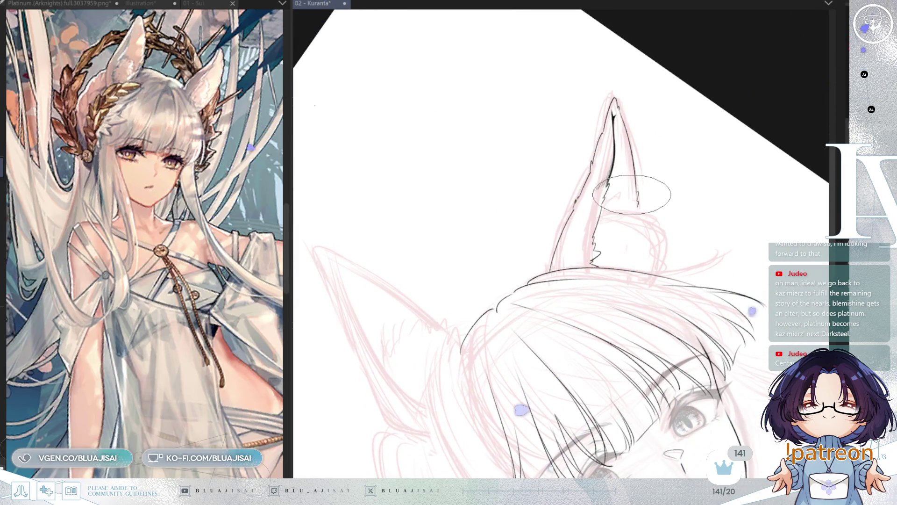